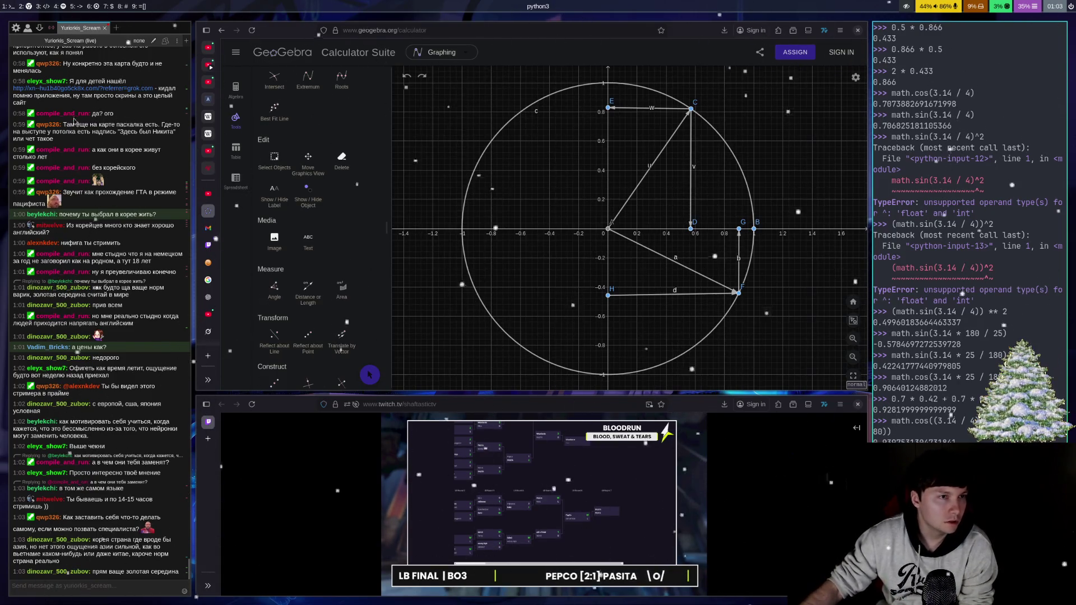
Step: Open the 두루책방 link shared in chat and dismiss the file download notice
click(96, 84)
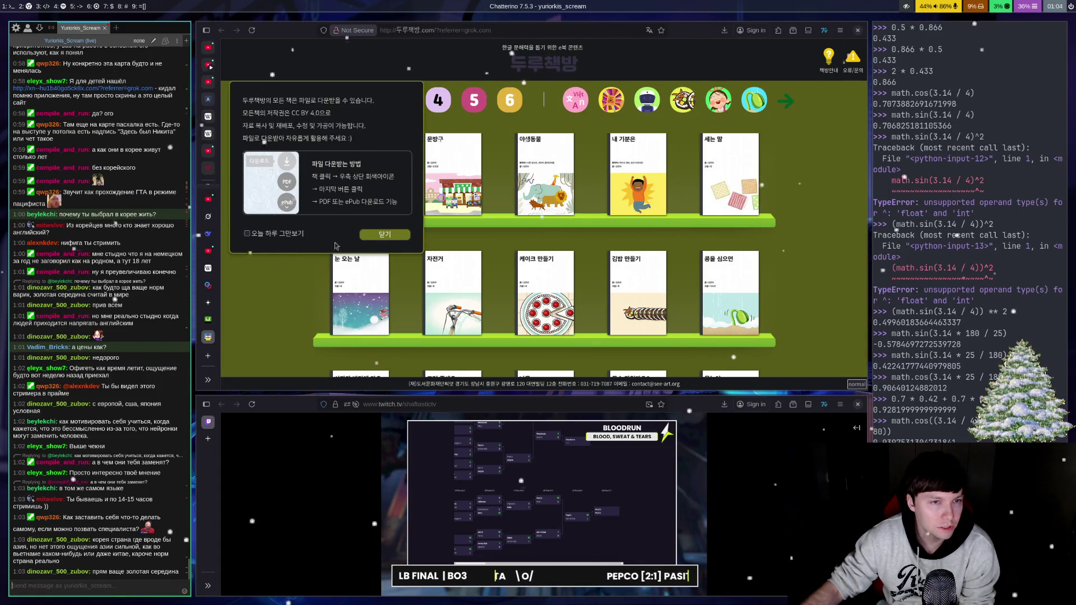
click(384, 236)
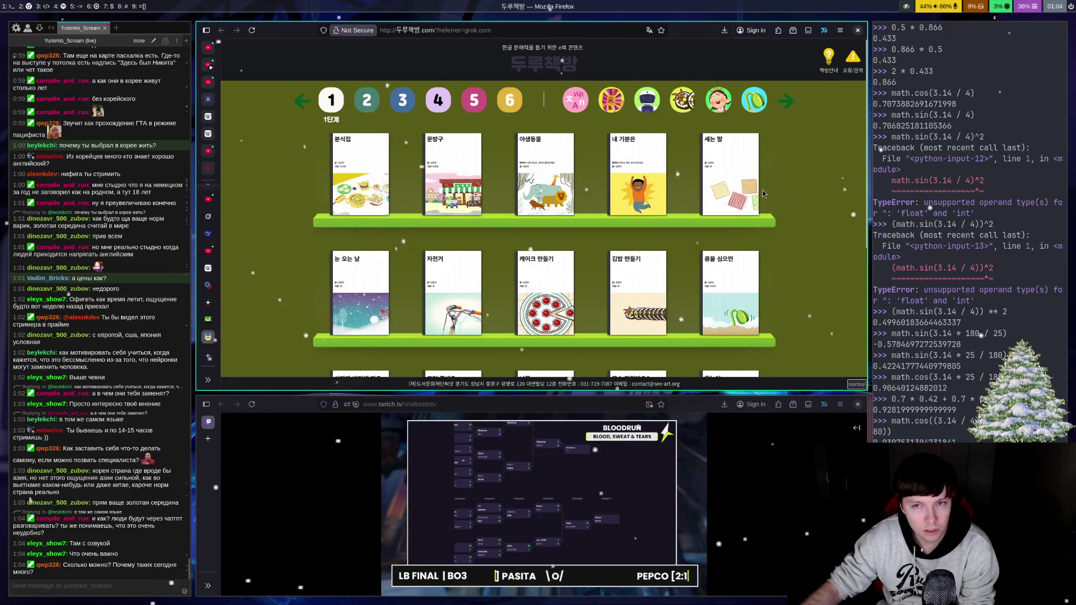
Step: Browse the 1단계 shelf and open the picture book 내 기분은 in the viewer
scroll(622, 188, down, 5)
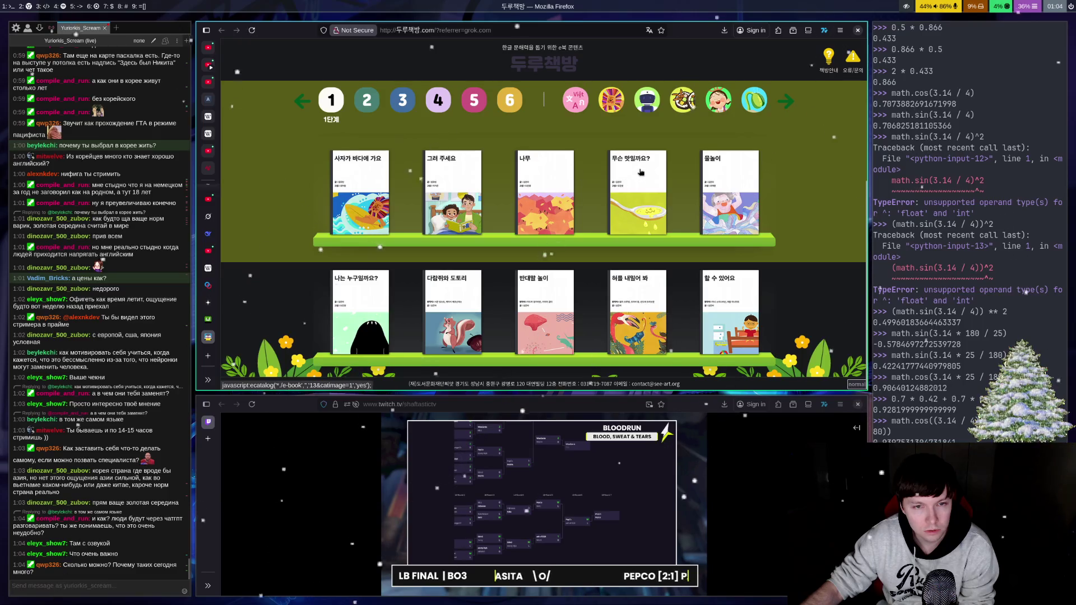
scroll(644, 171, up, 3)
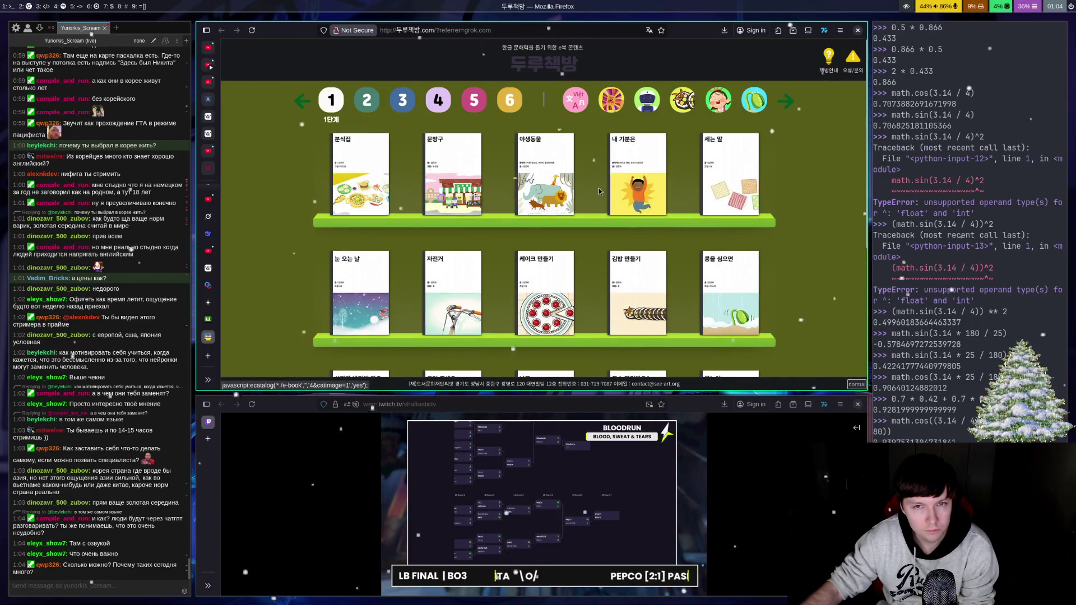
click(599, 191)
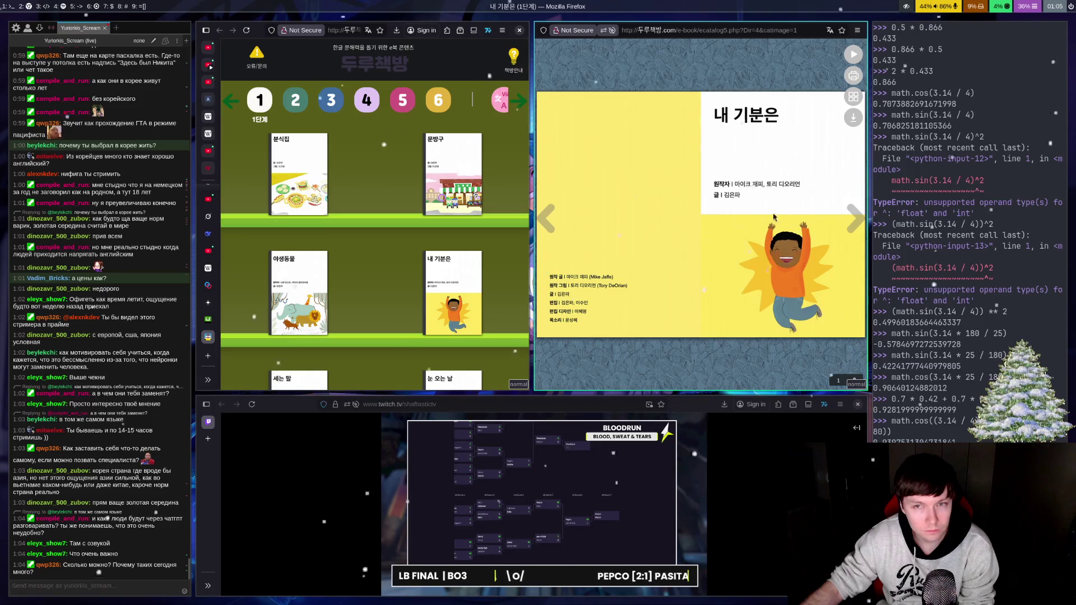
Step: Turn through 내 기분은 to the page about feeling sad, then close the viewer
click(854, 218)
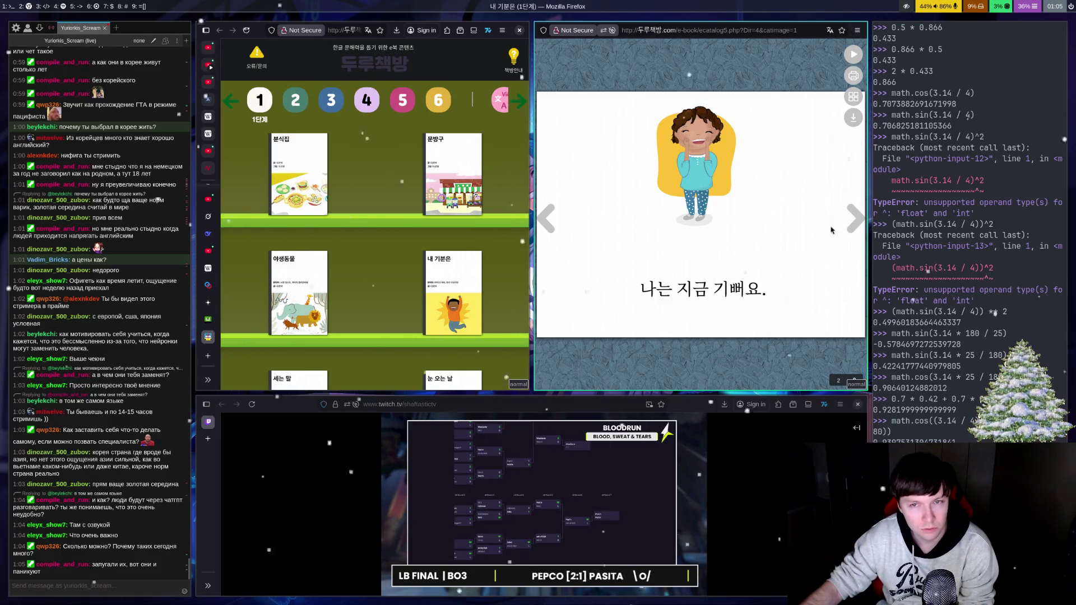
click(860, 224)
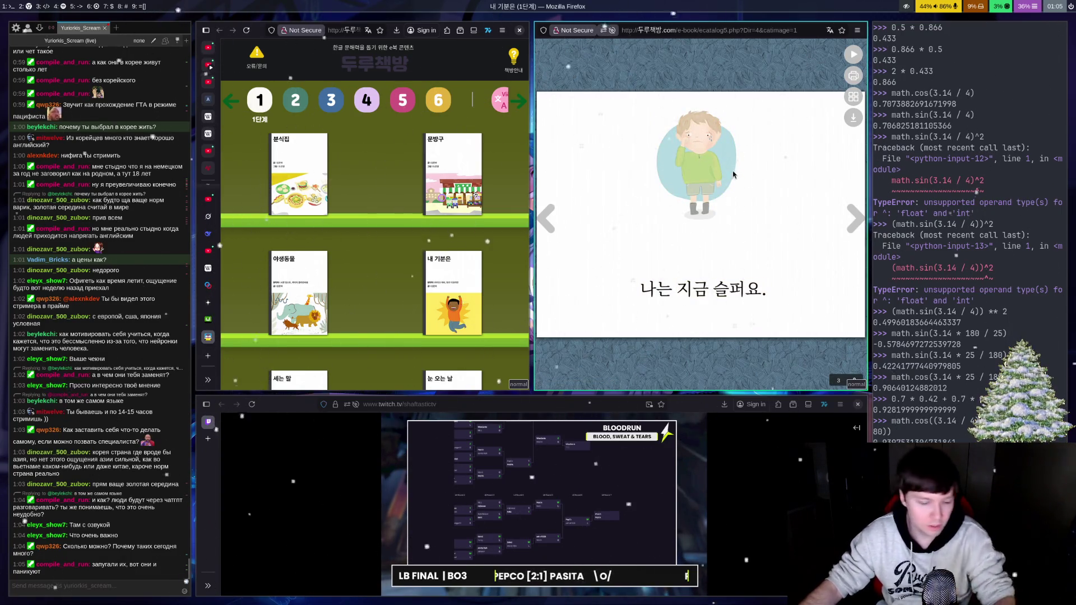
key(ctrl+w)
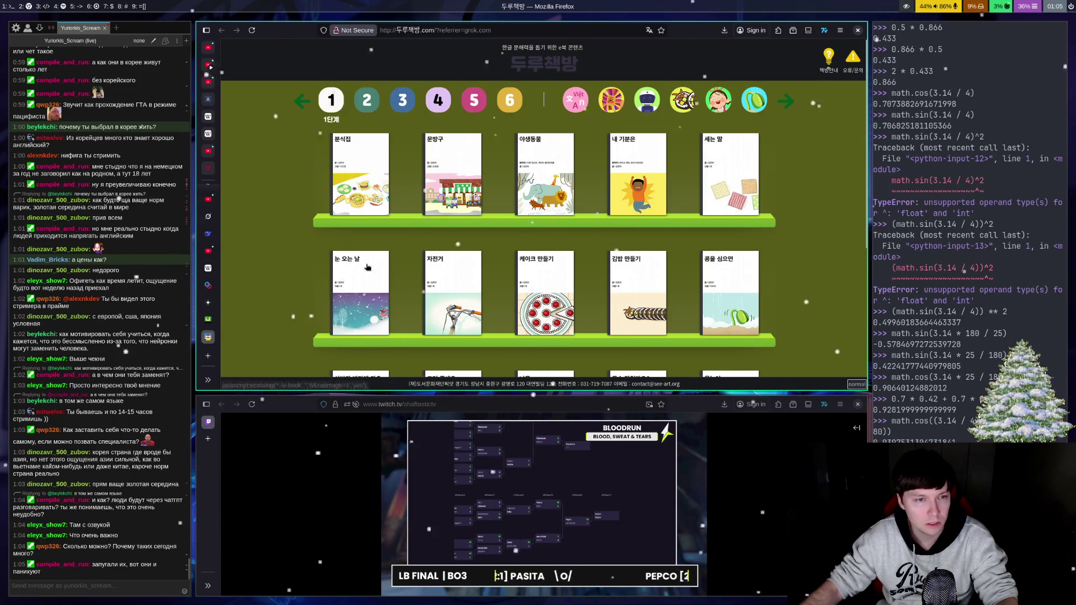
key(ctrl+w)
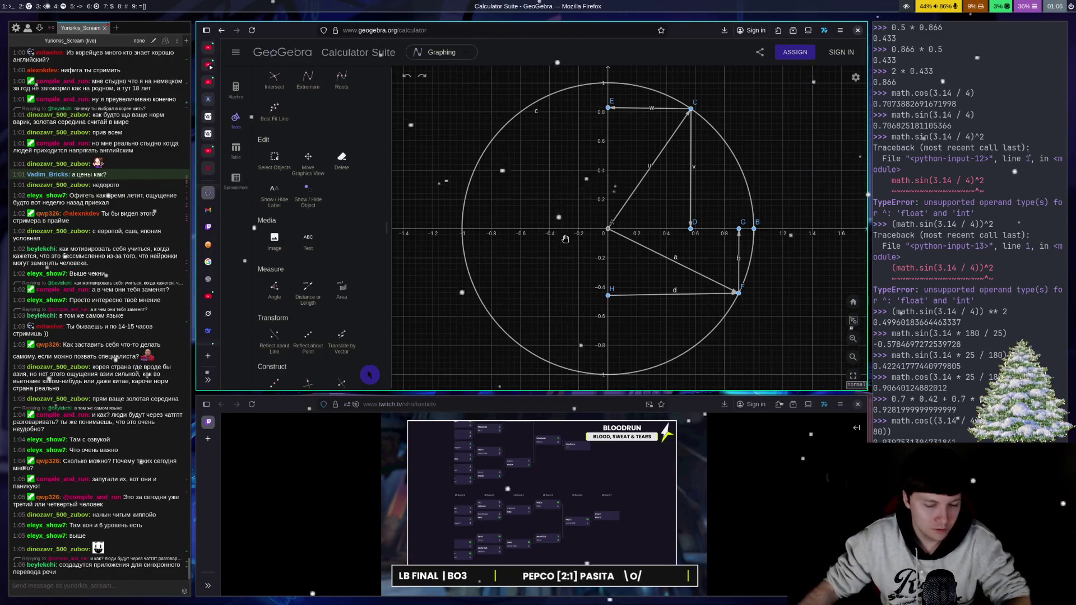
key(ctrl+Tab)
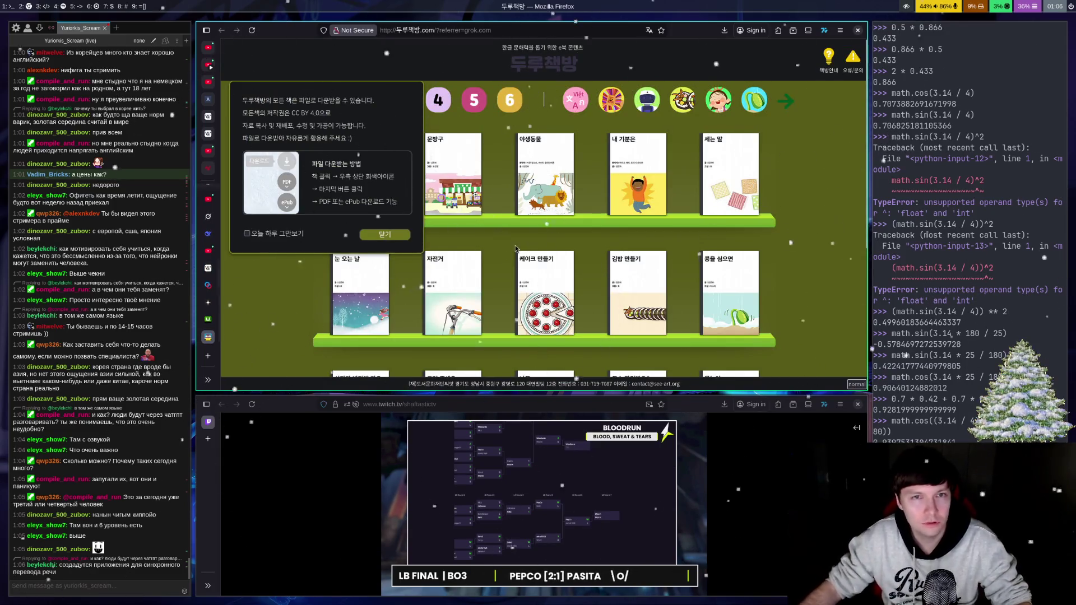
click(385, 234)
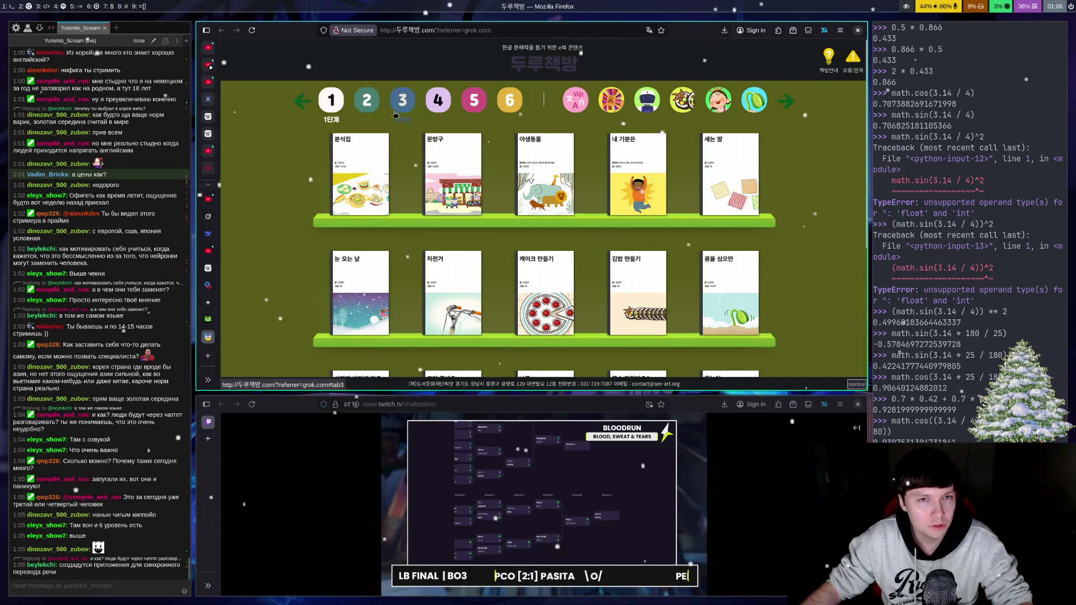
Step: Switch the shelf through level 3 to the 4단계 history books and scroll down
click(414, 105)
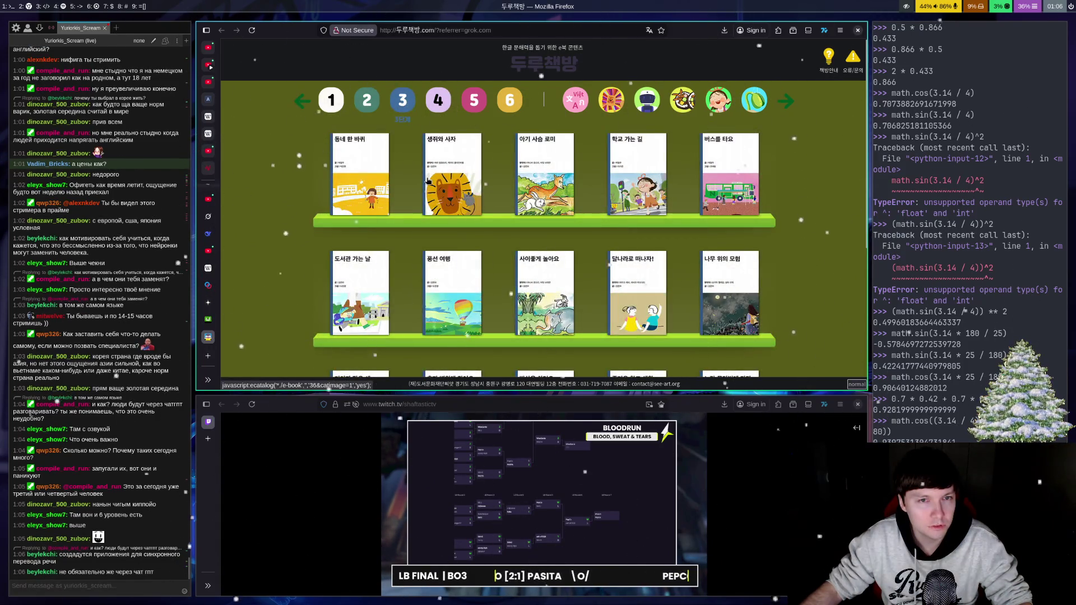
click(438, 101)
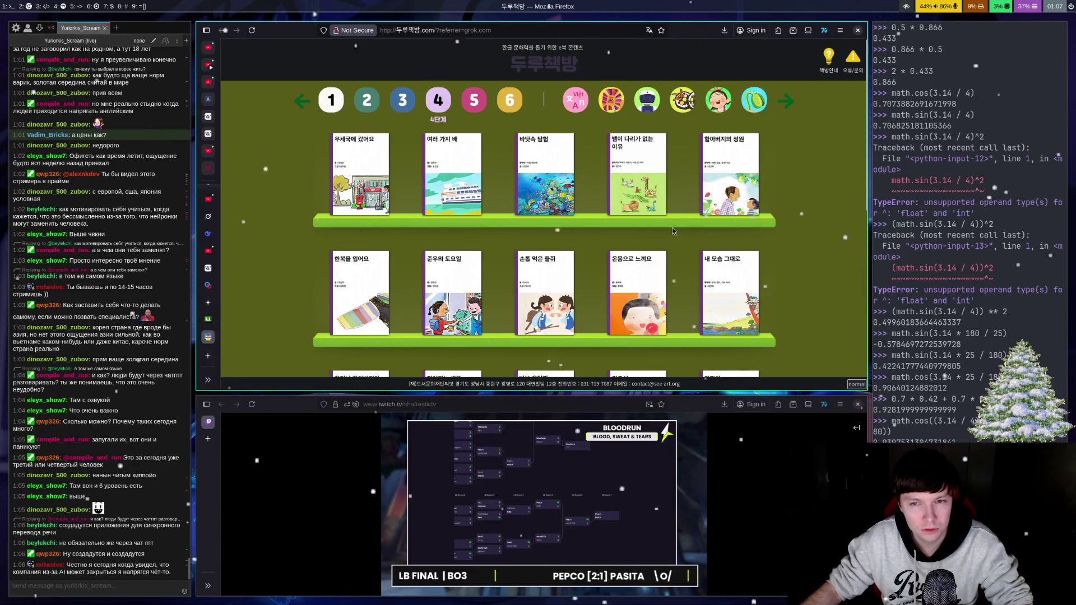
scroll(714, 243, down, 5)
Step: Scroll the 4단계 shelf and open 바닷속 탐험 at its title page
scroll(713, 243, down, 2)
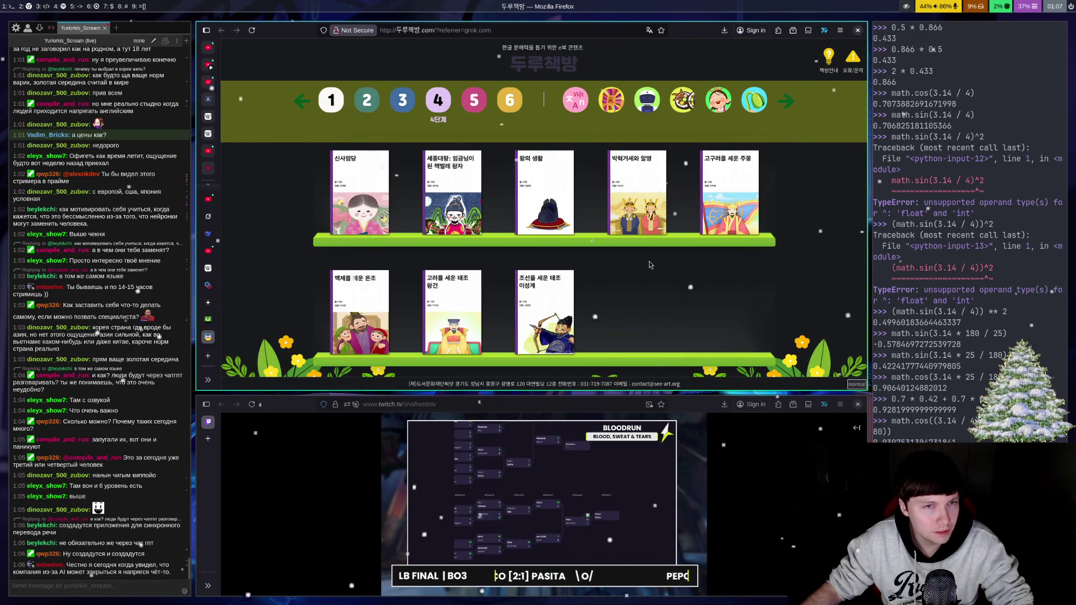
scroll(661, 263, up, 3)
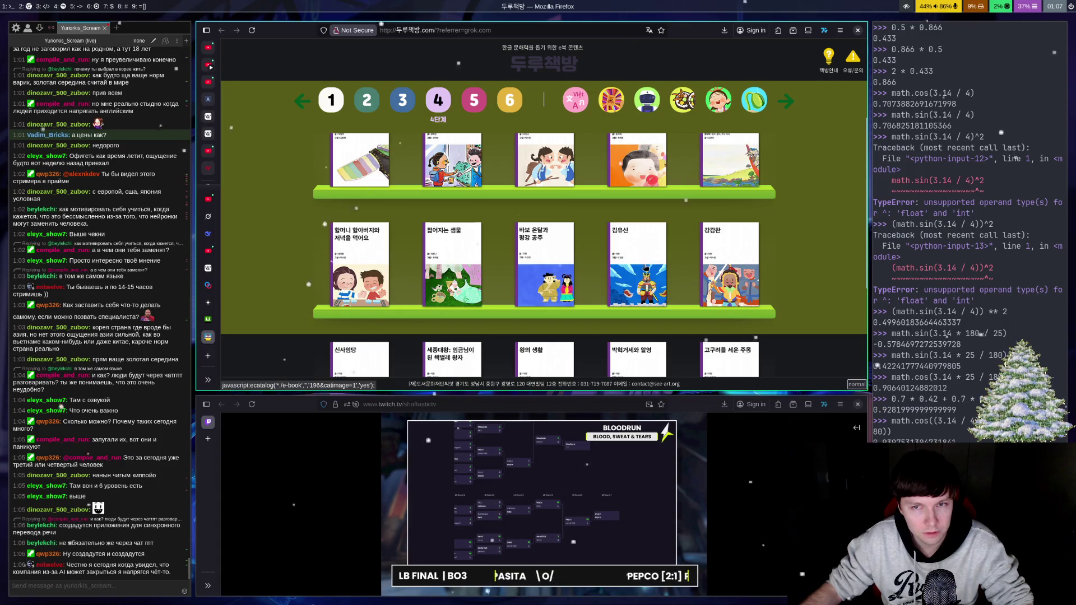
scroll(645, 269, up, 2)
scroll(638, 272, up, 1)
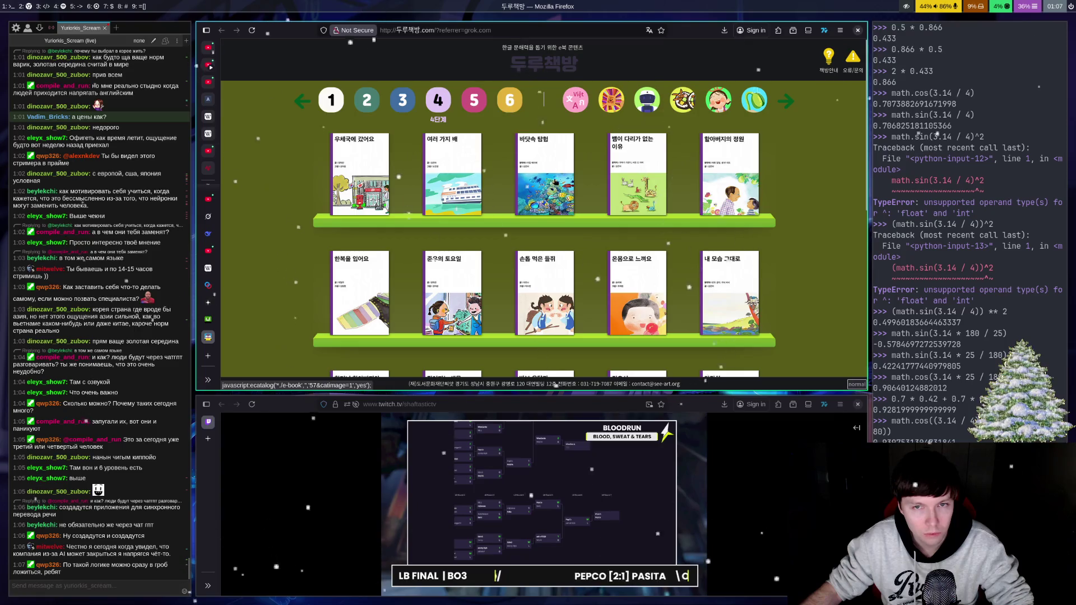
click(555, 184)
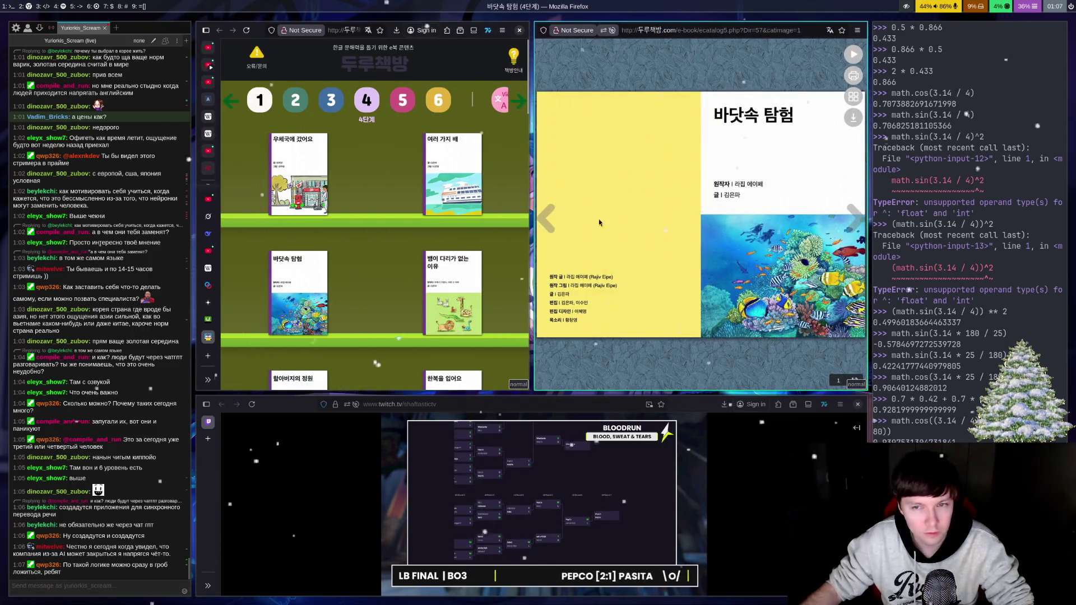
Step: Turn three pages of 바닷속 탐험, close its viewer, and pin the 두루책방 tab
click(857, 222)
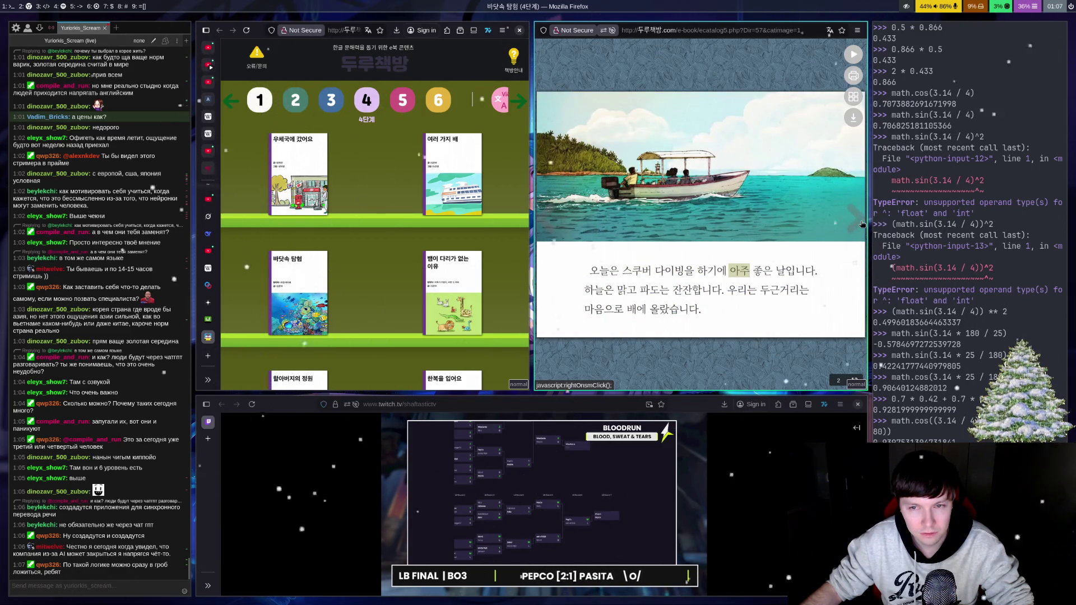
click(862, 225)
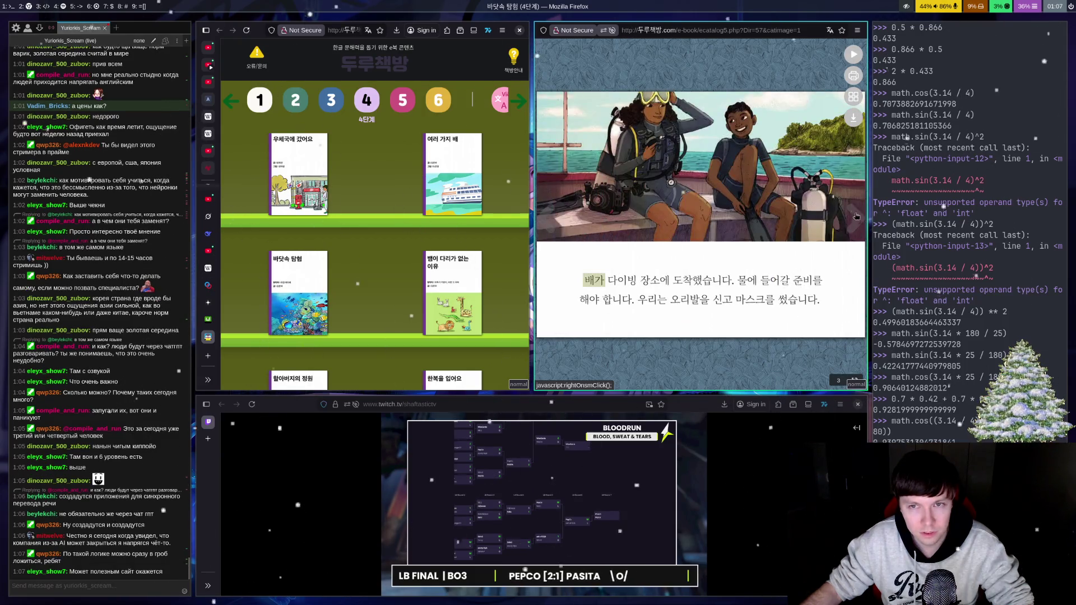
click(856, 215)
key(ctrl+w)
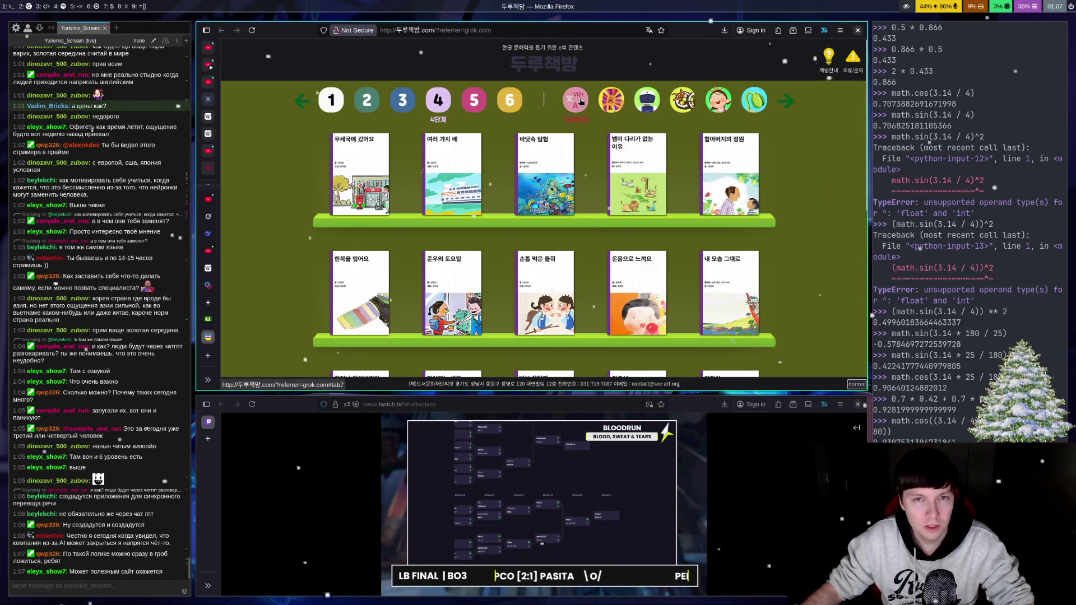
right_click(208, 348)
click(247, 399)
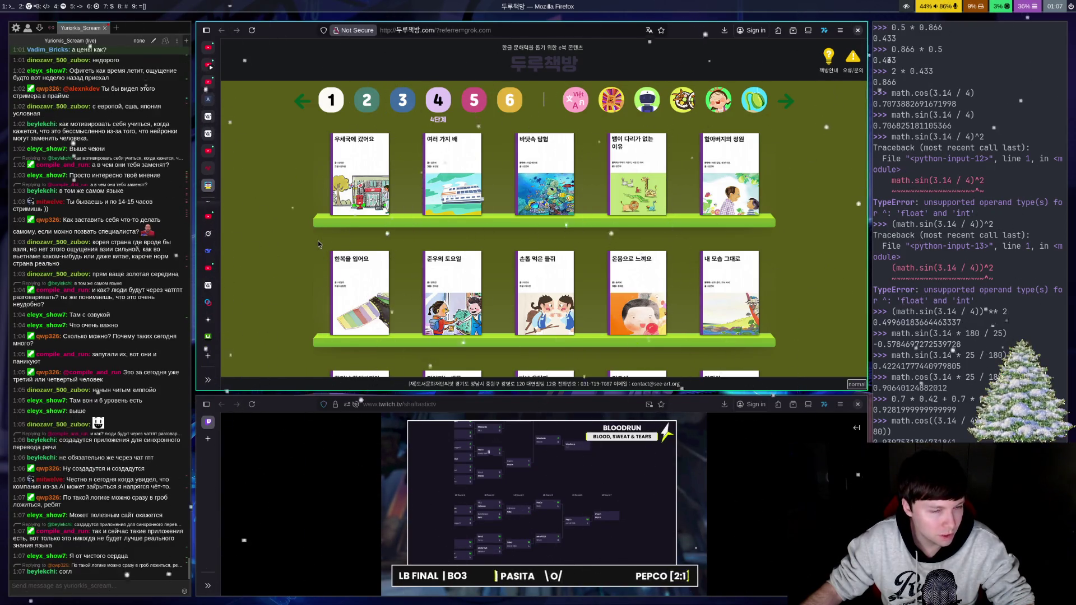
scroll(388, 231, down, 5)
scroll(606, 138, up, 4)
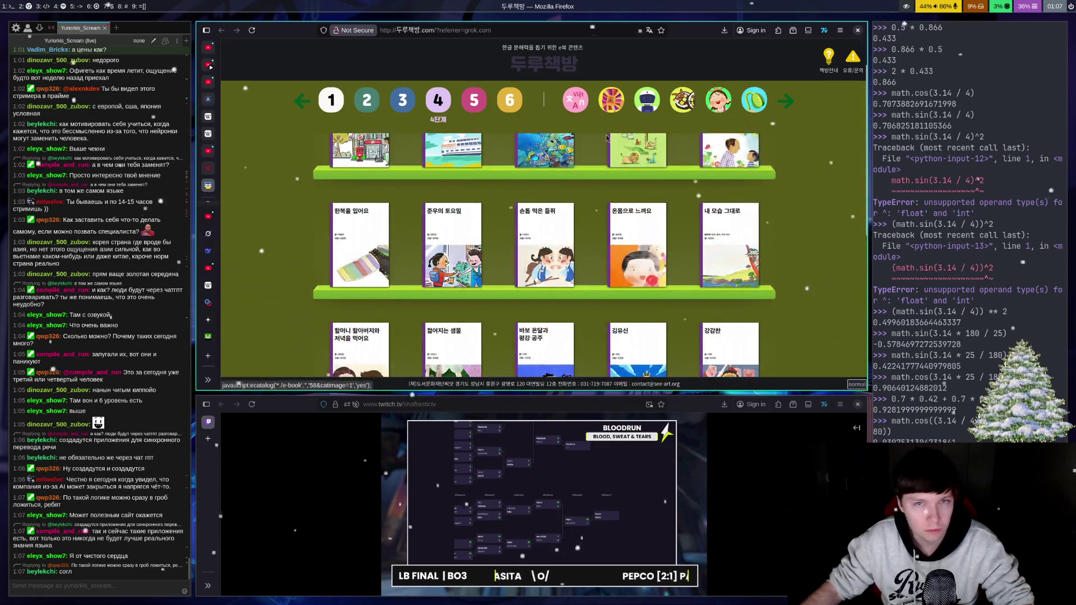
scroll(606, 137, up, 1)
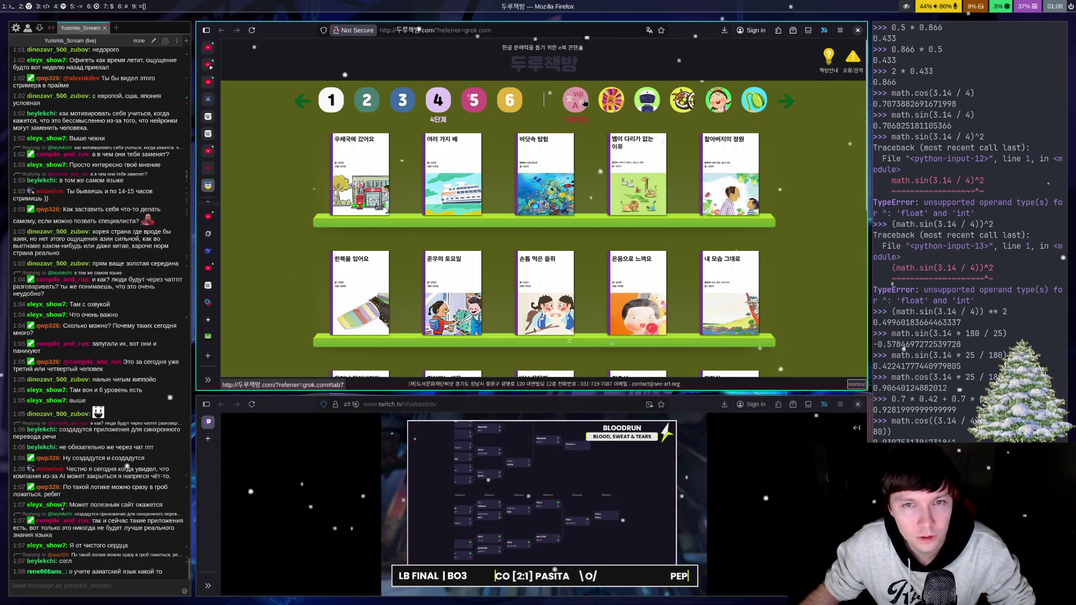
click(790, 105)
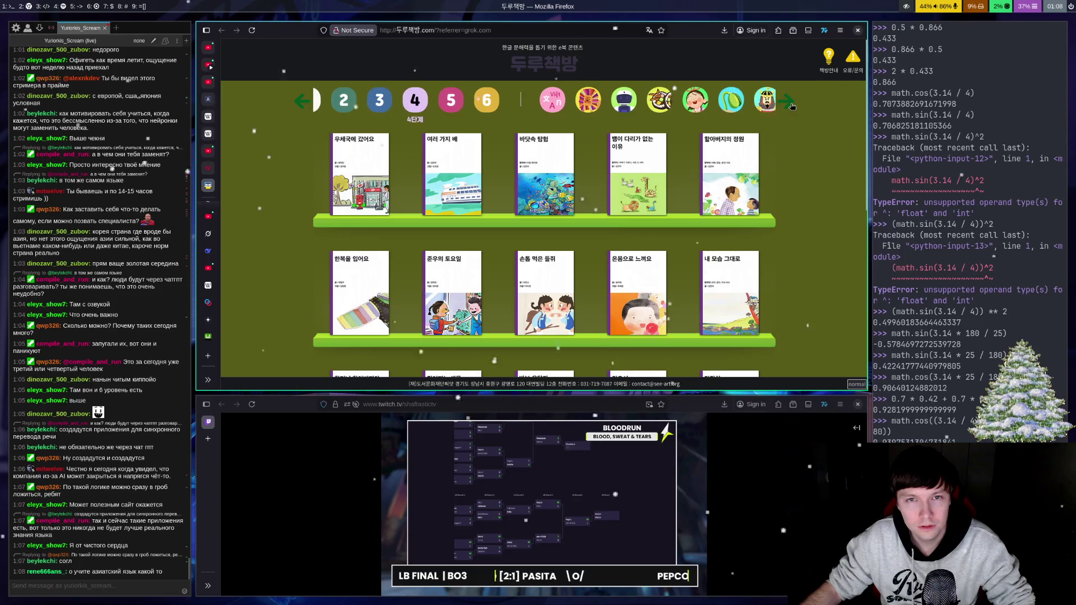
Step: Reveal more categories, view the 동물 shelf, then switch to the 음식 shelf
click(790, 105)
click(790, 105)
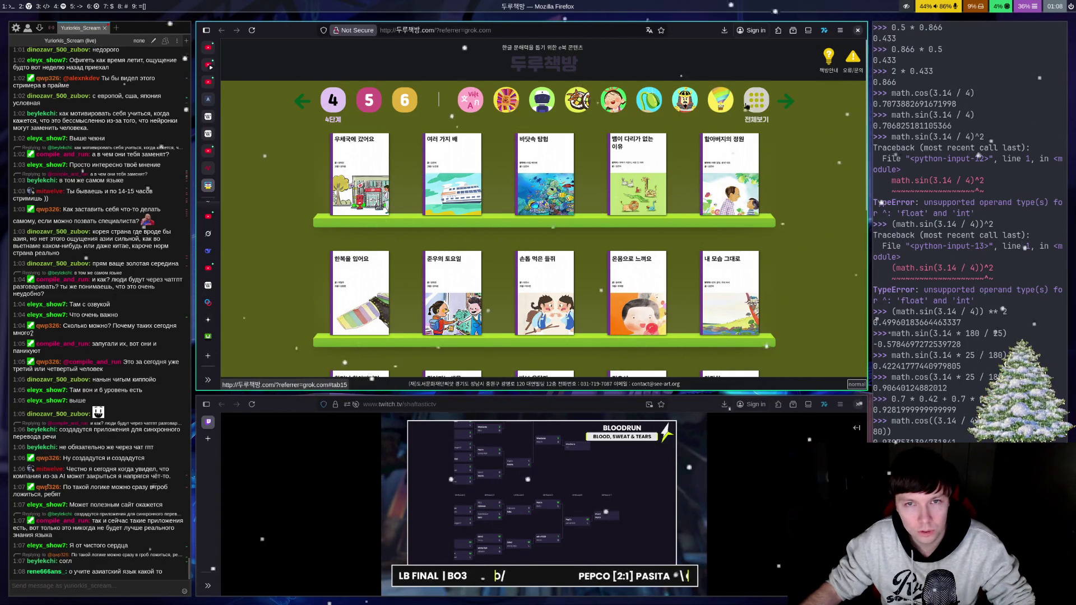
click(513, 106)
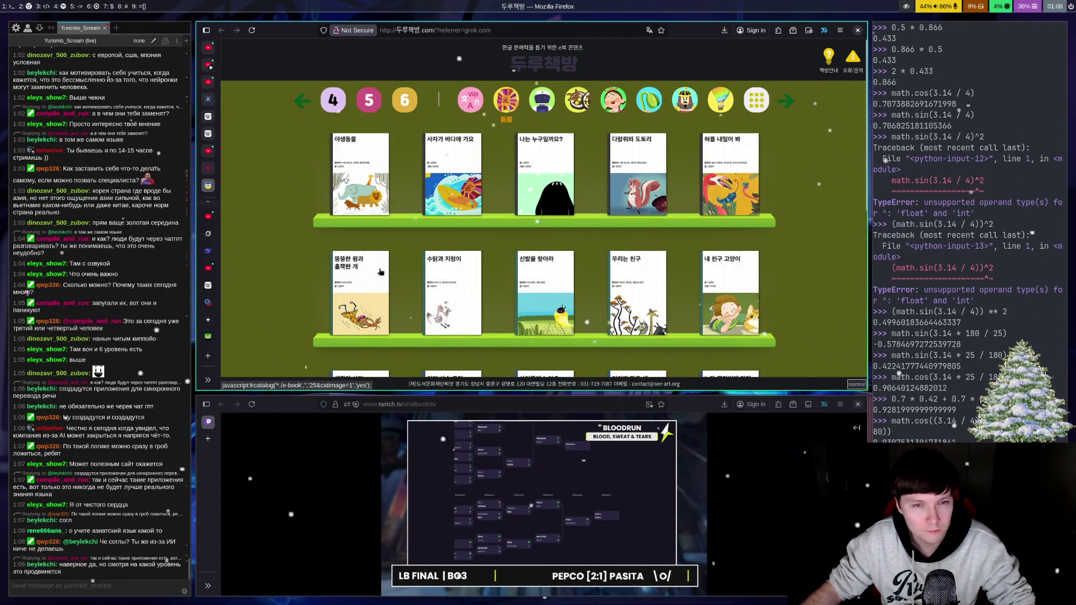
click(577, 101)
Step: Switch to the 과학 shelf and scroll through titles like 로봇 and 지구와 달
click(550, 108)
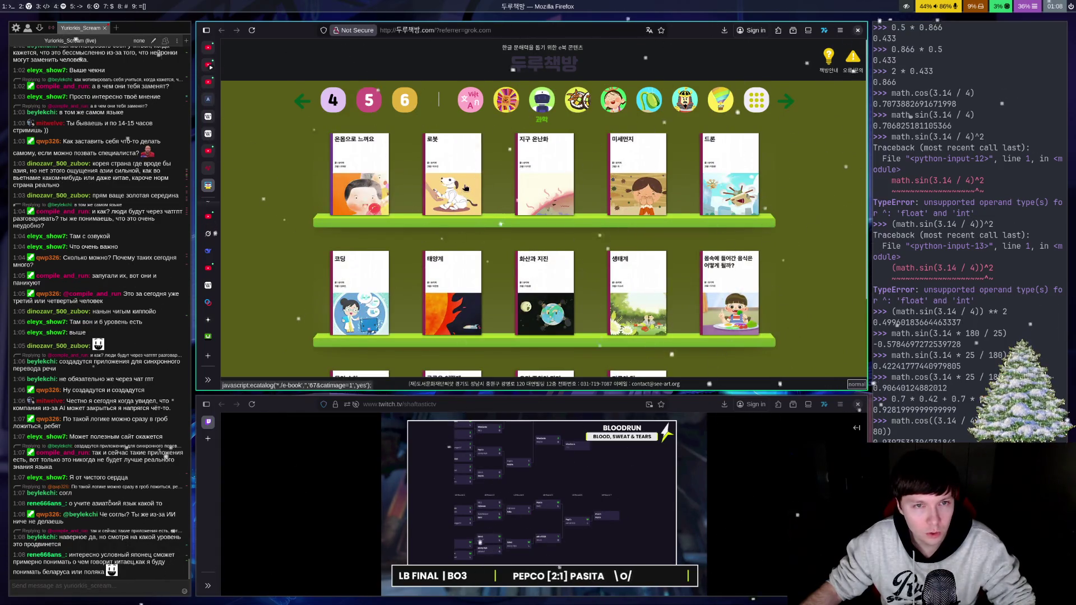
scroll(465, 188, down, 2)
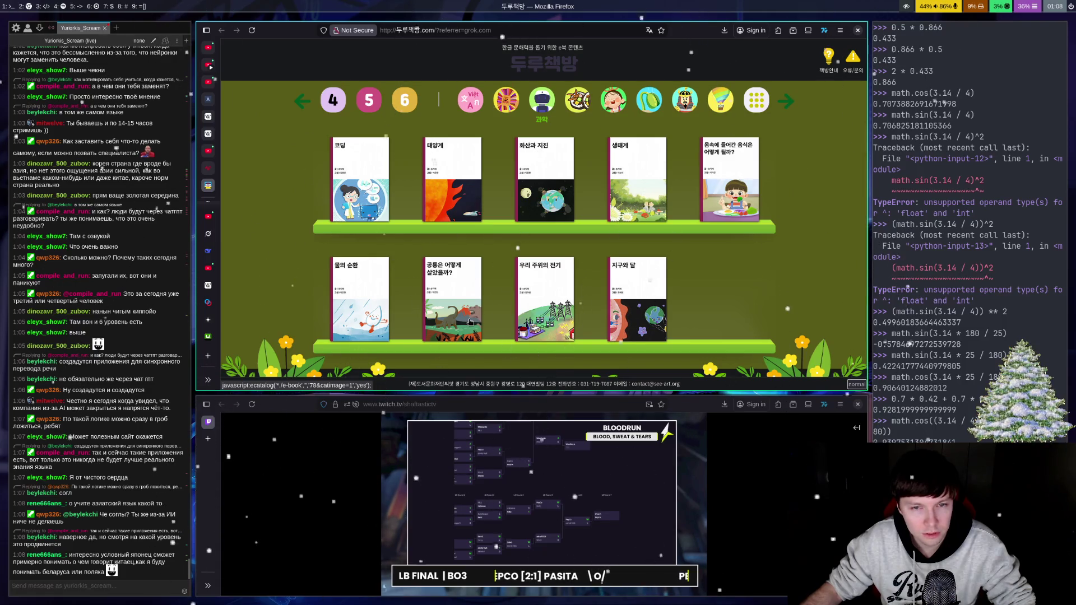
scroll(476, 311, up, 2)
scroll(480, 304, down, 2)
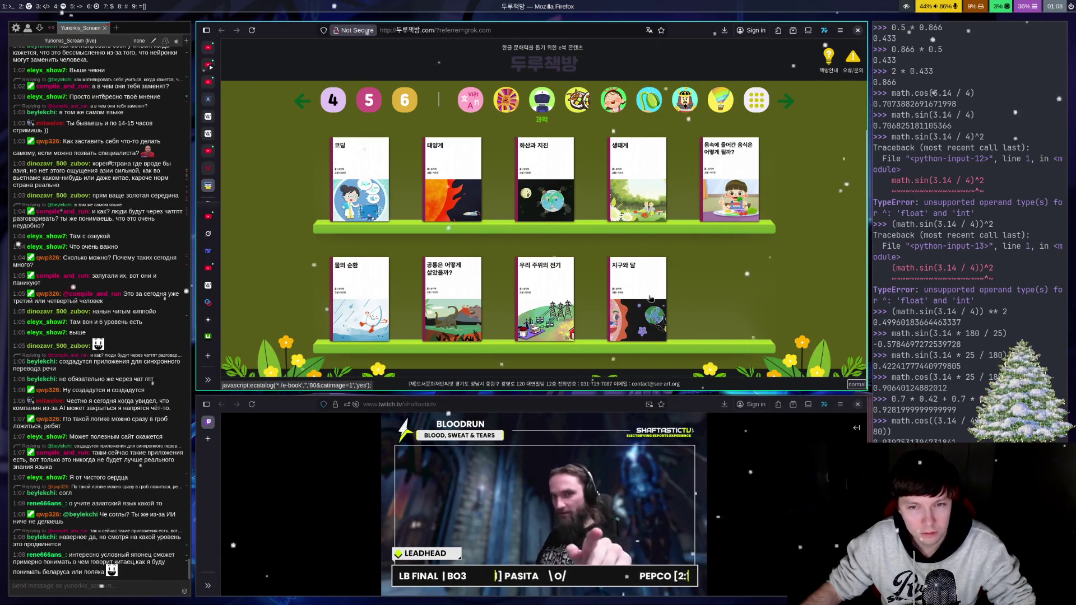
scroll(658, 294, up, 2)
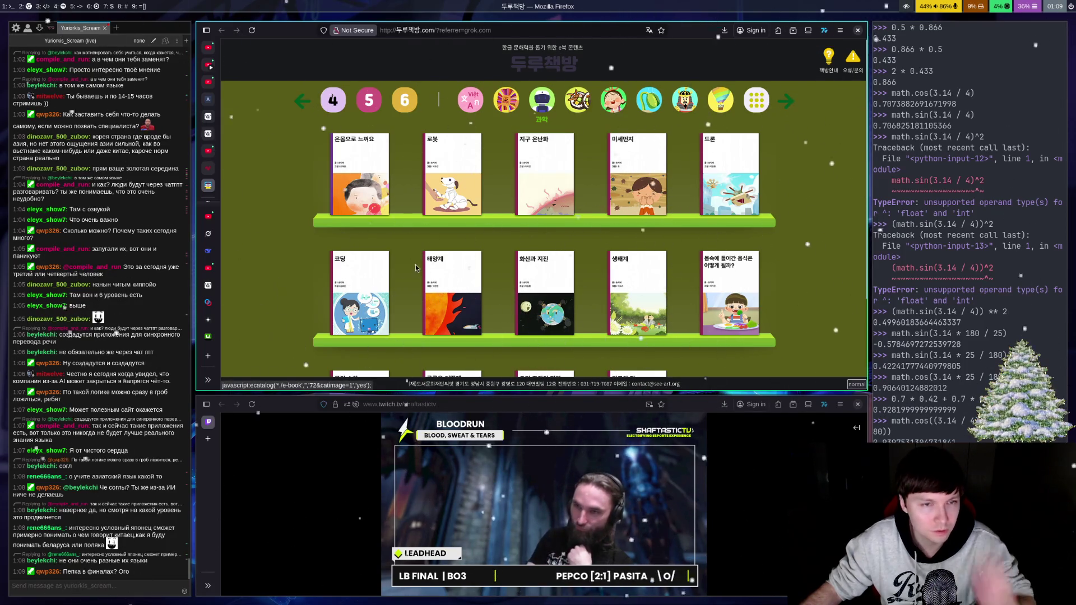
Step: Open the 코딩 picture book, then the BLOODRUN tournament link from chat
click(365, 294)
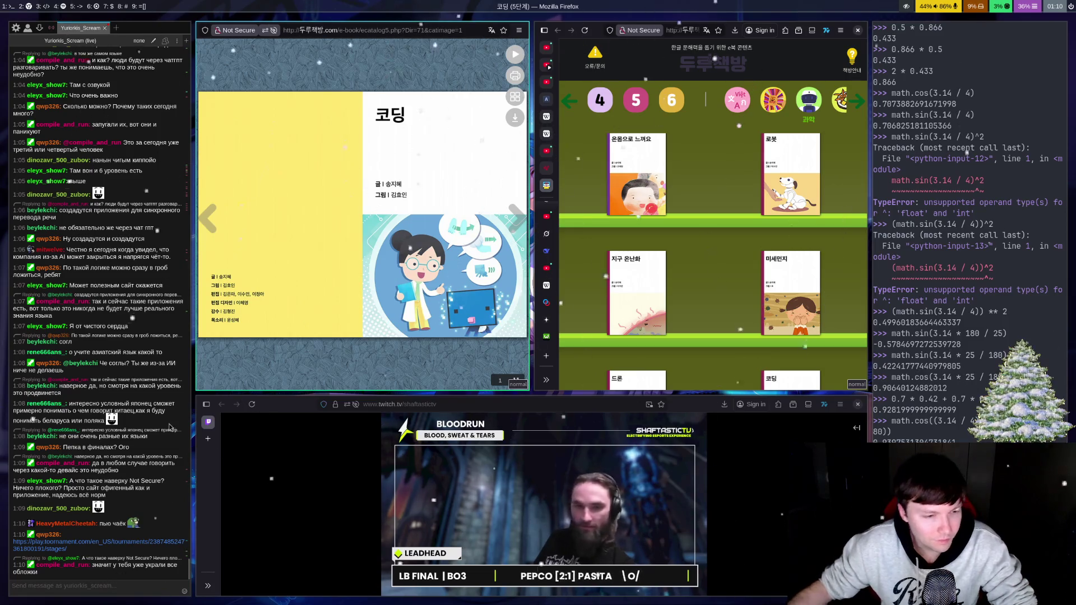
click(62, 542)
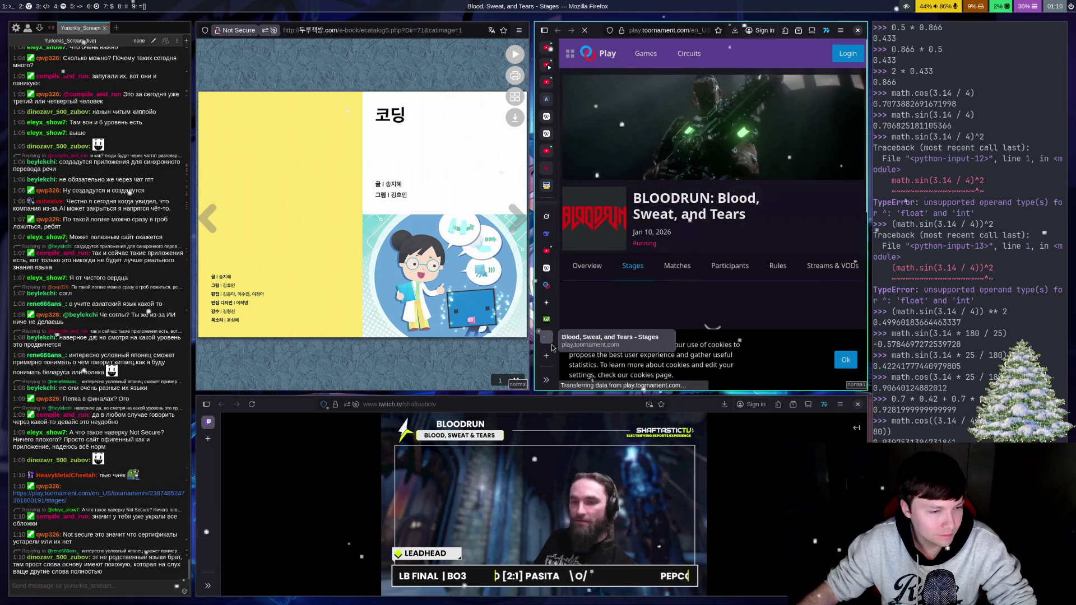
scroll(620, 280, down, 5)
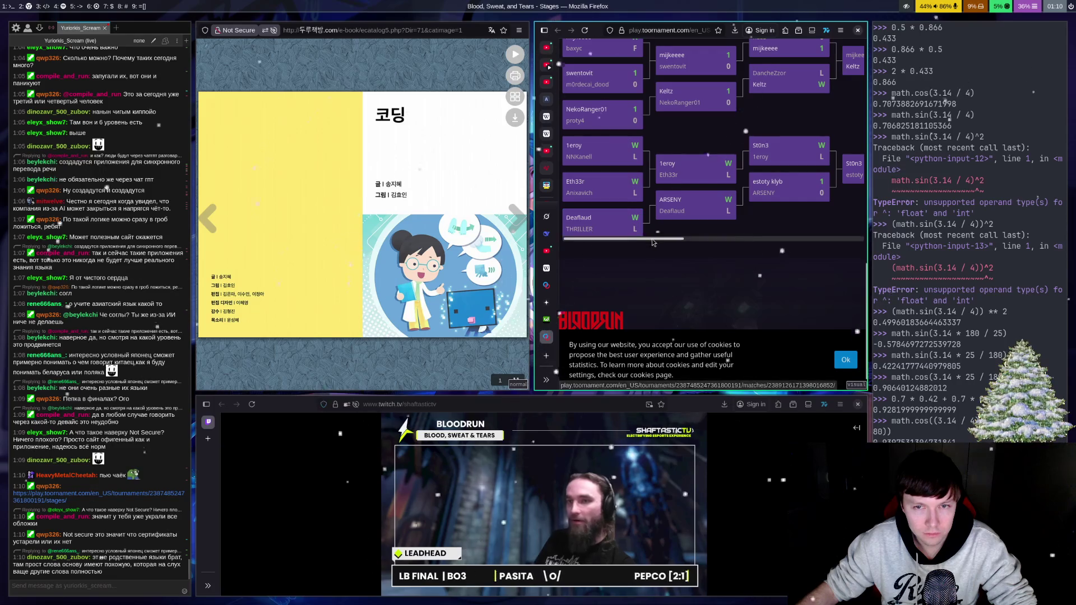
drag(645, 239, 932, 241)
scroll(813, 202, up, 3)
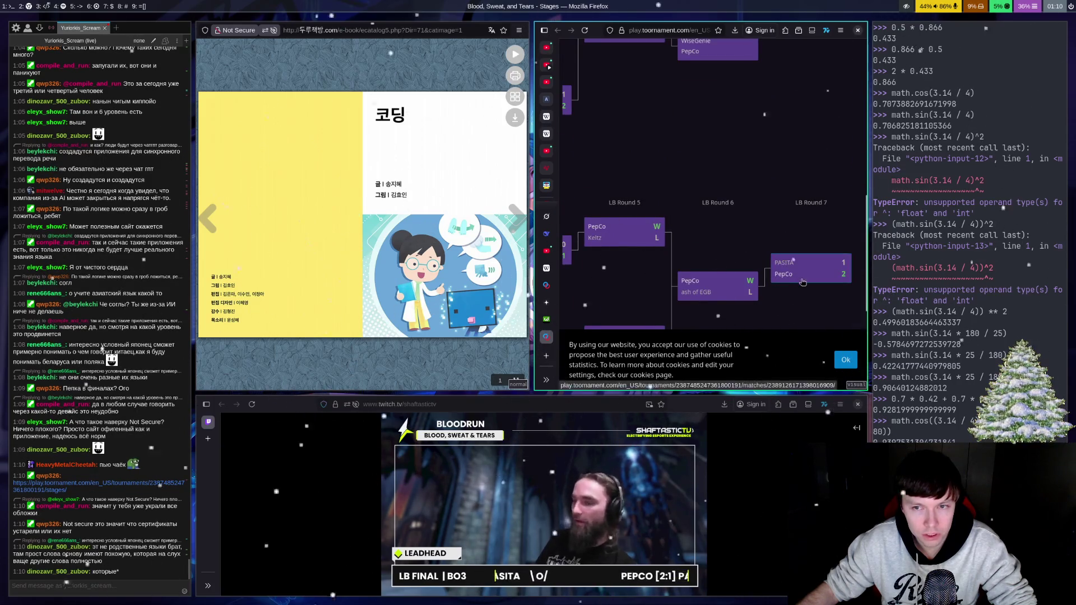
scroll(805, 296, down, 3)
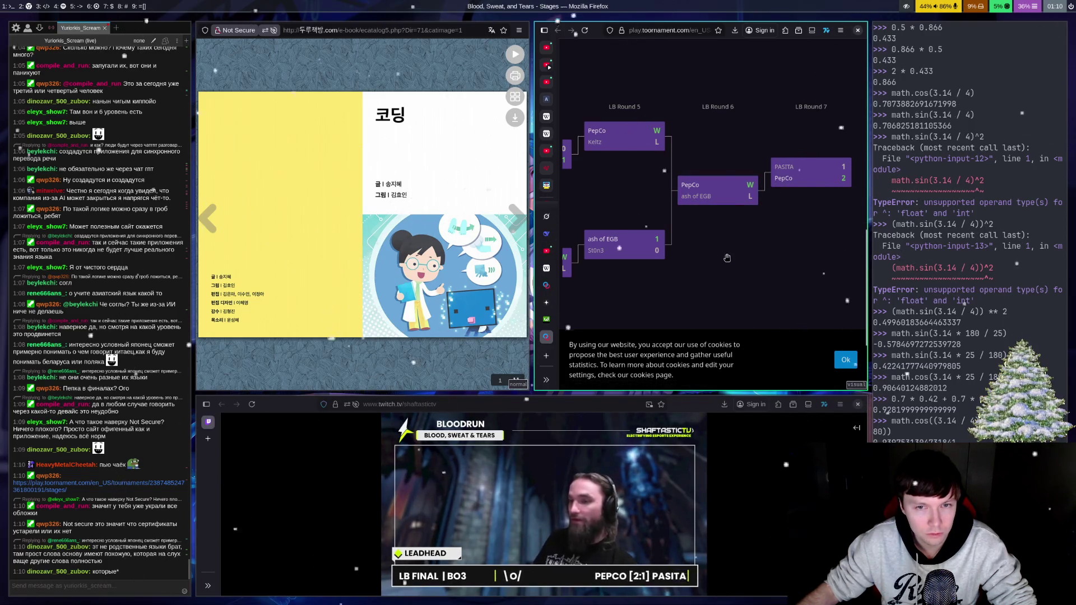
key(ctrl+w)
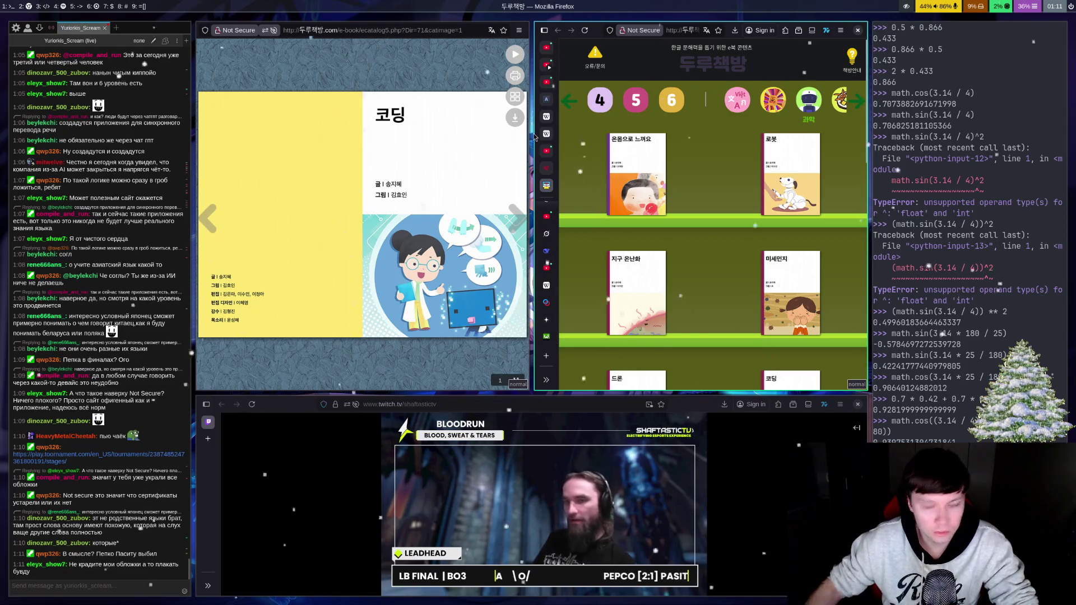
Step: Exit the Python interpreter and close the terminal windows
key(super+1)
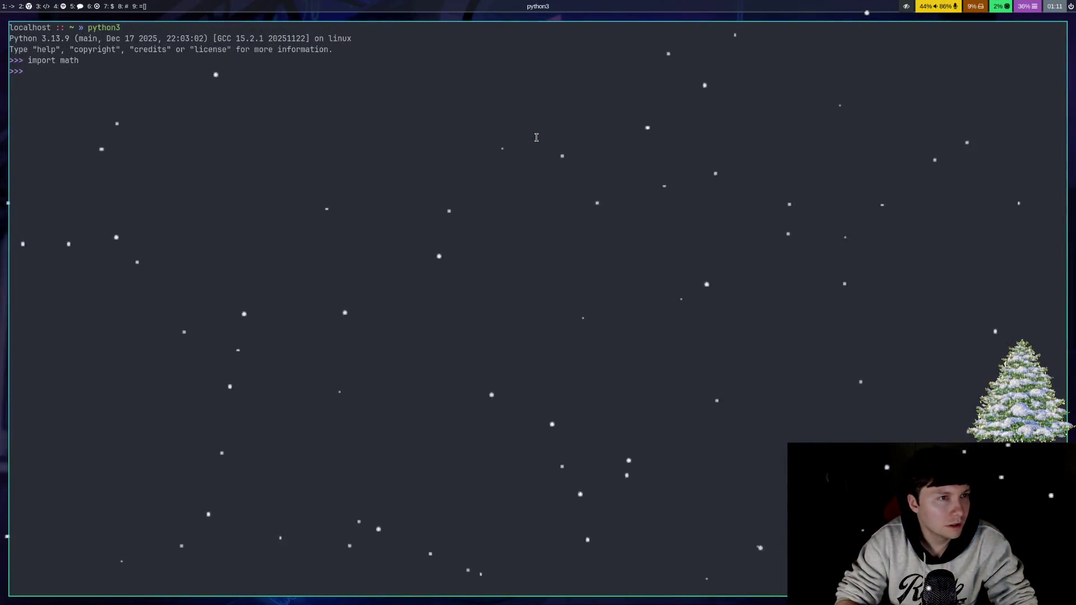
text(exit)
key(Return)
key(ctrl+d)
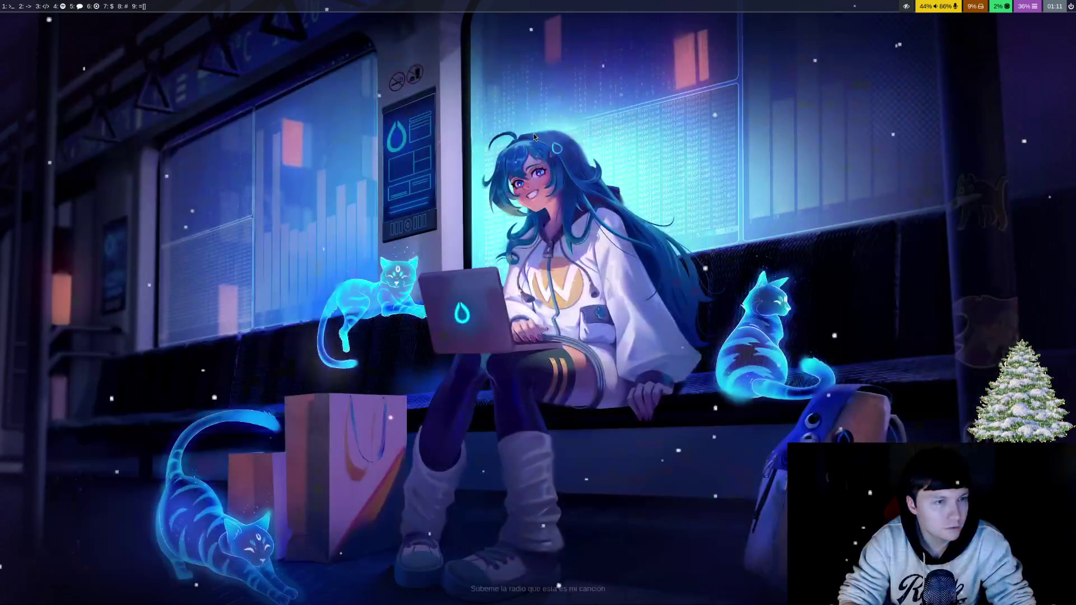
key(super+Return)
key(ctrl+d)
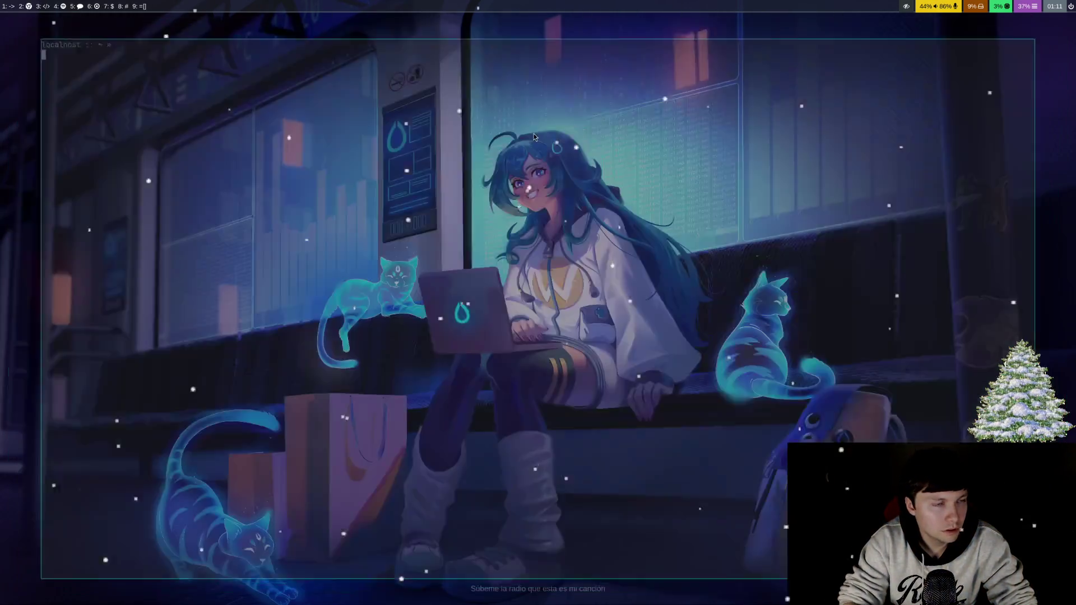
Step: Launch the pavucontrol volume control and turn to the next page of 코딩
key(super+d)
text(pav)
key(Return)
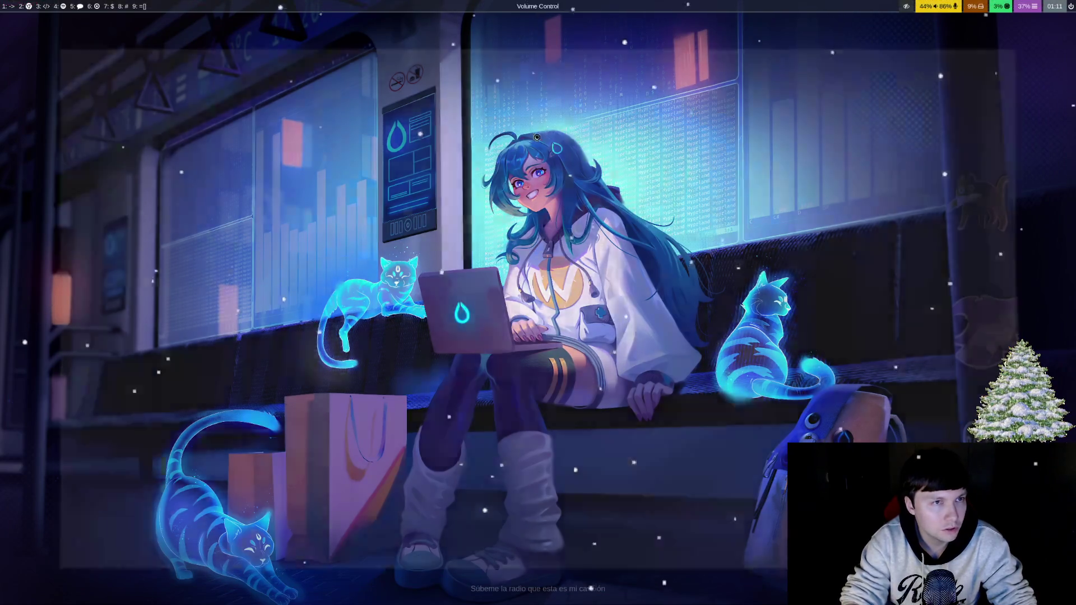
key(super+1)
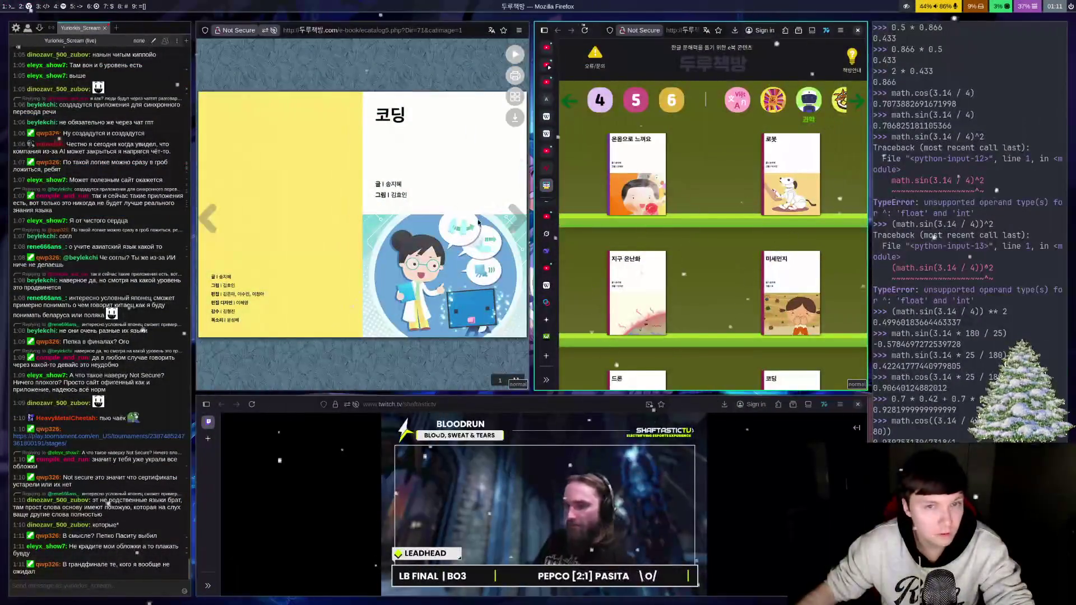
click(509, 223)
Step: Lower the last Firefox stream's volume to about 31% and move to an empty workspace
key(super+2)
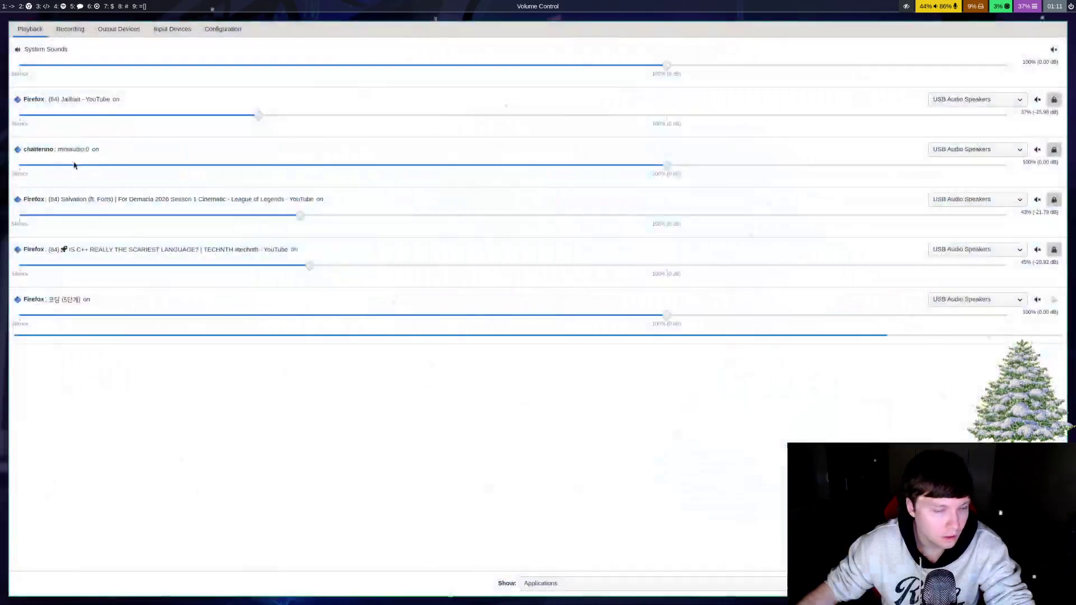
drag(269, 315, 219, 320)
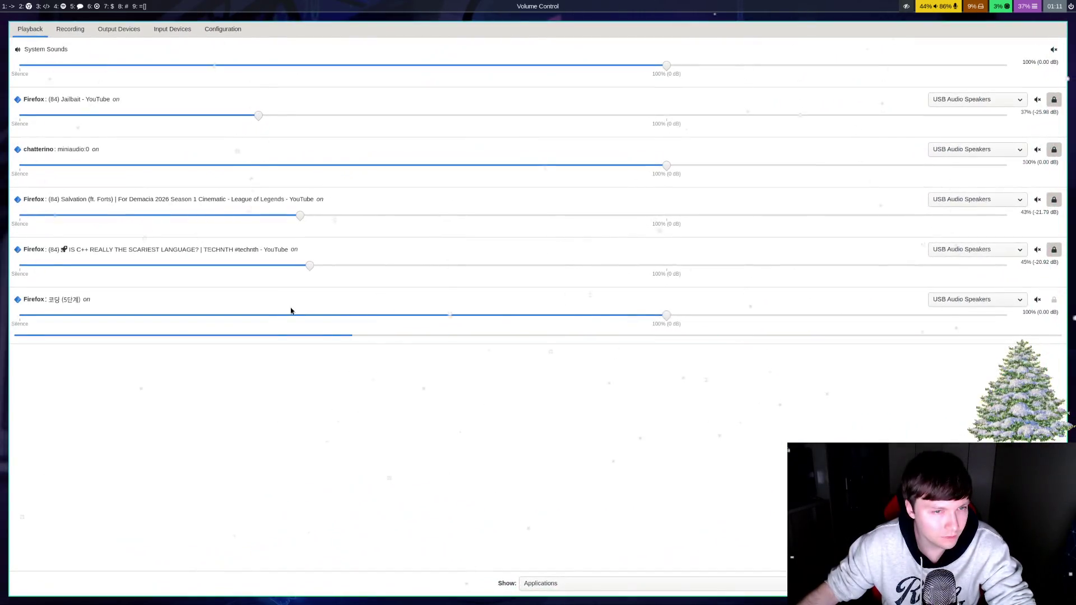
drag(291, 314, 279, 319)
key(super+5)
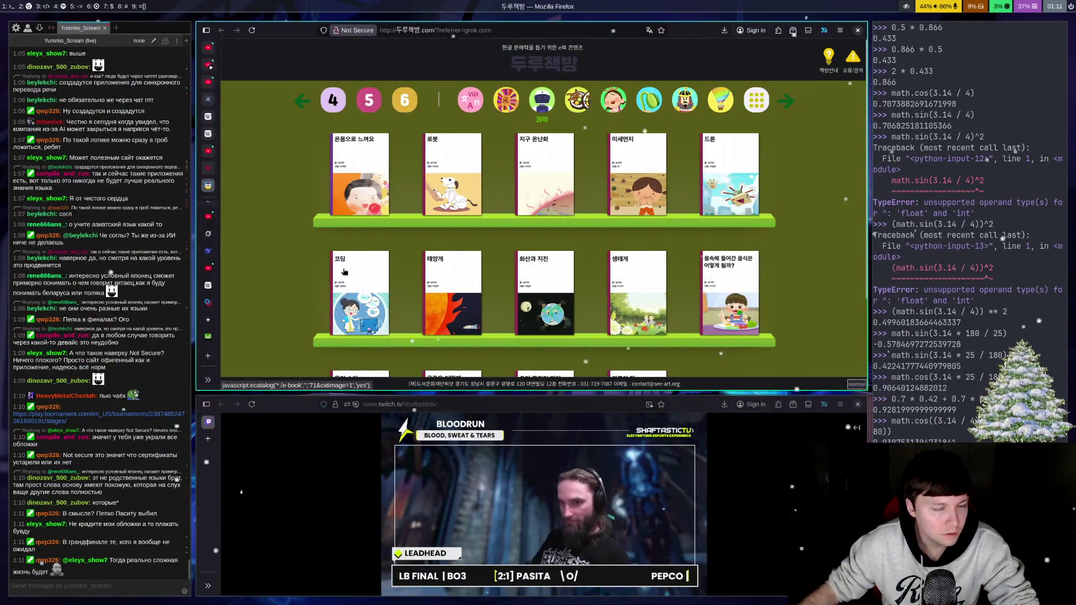
key(super+1)
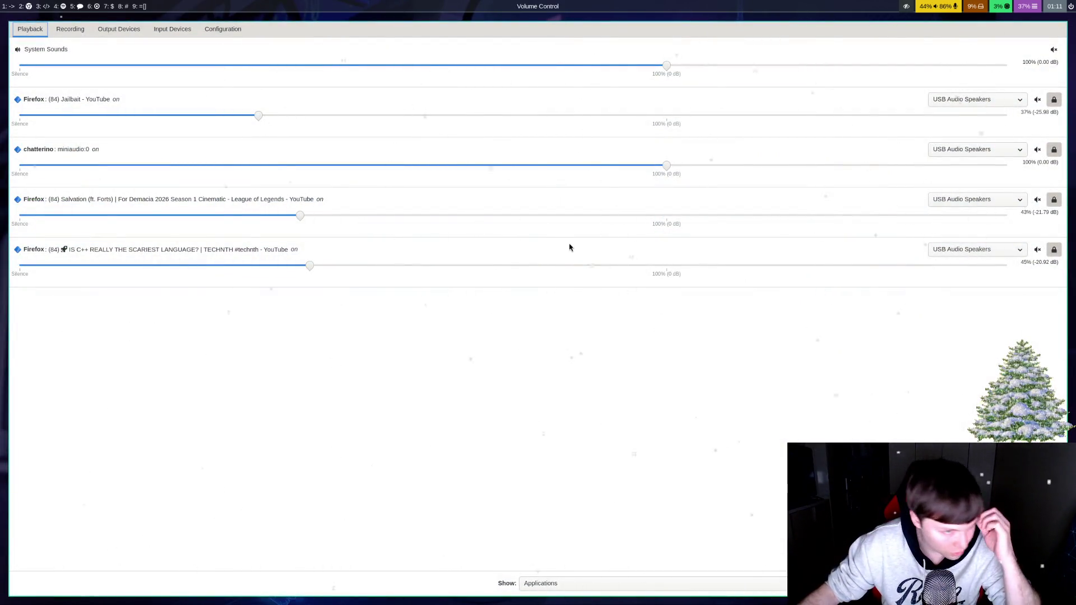
key(super+shift+q)
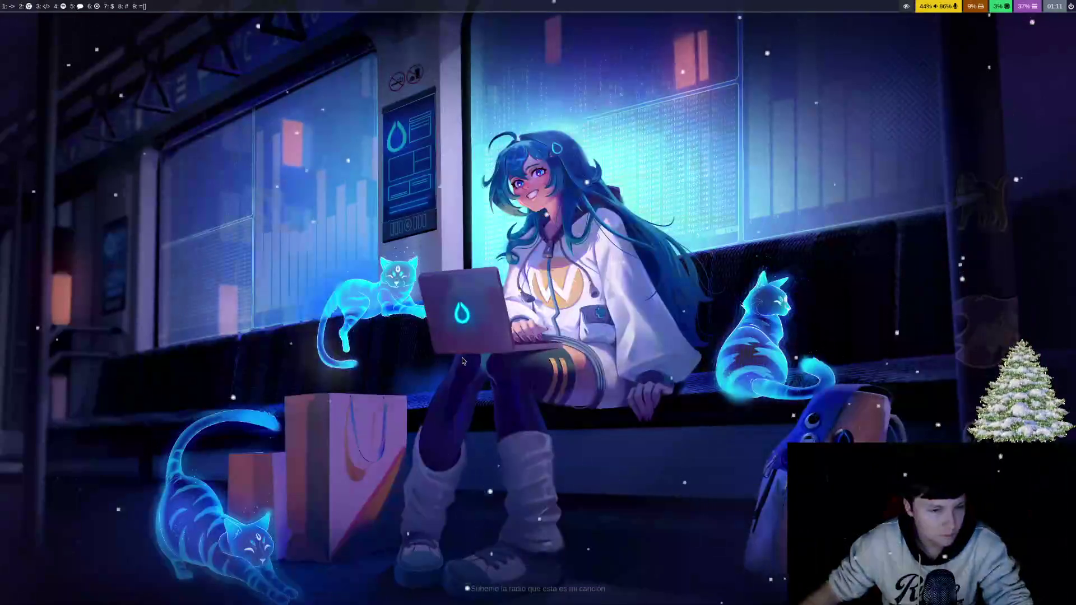
Step: Return with Super+5 to the workspace with the 과학 shelf, Twitch stream and Python terminal
key(super+5)
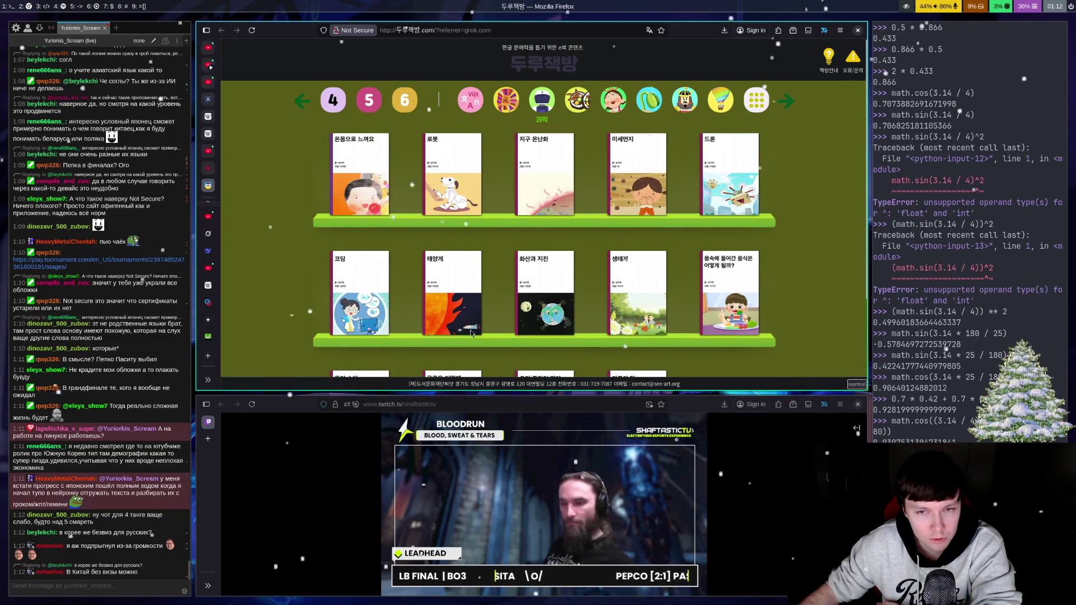
scroll(547, 217, down, 2)
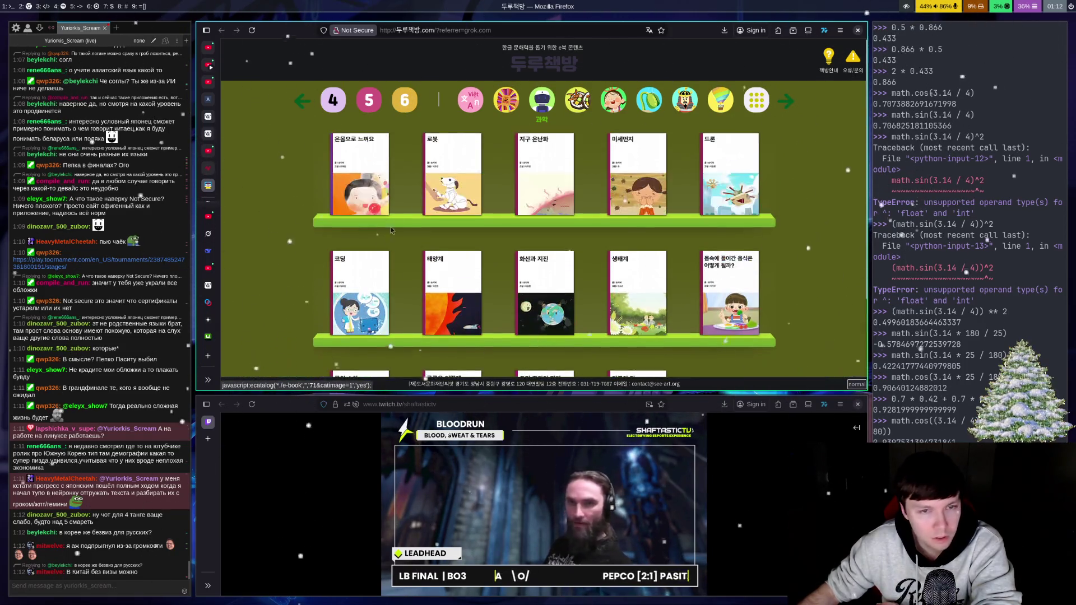
Step: Scroll back up the 과학 shelf, then switch to the Telegram chat workspace
scroll(533, 224, up, 2)
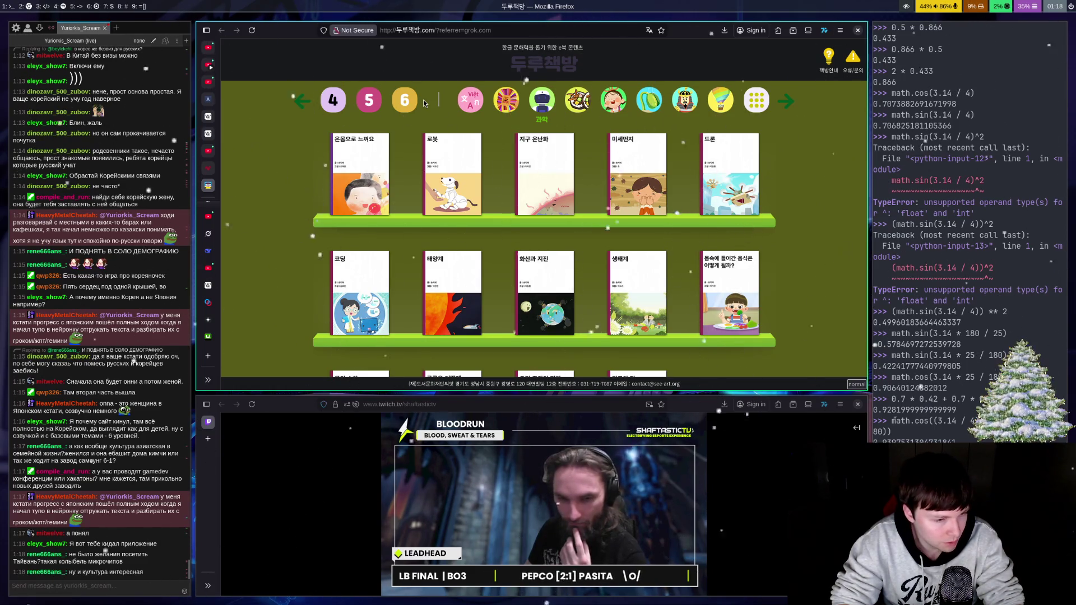
key(super+5)
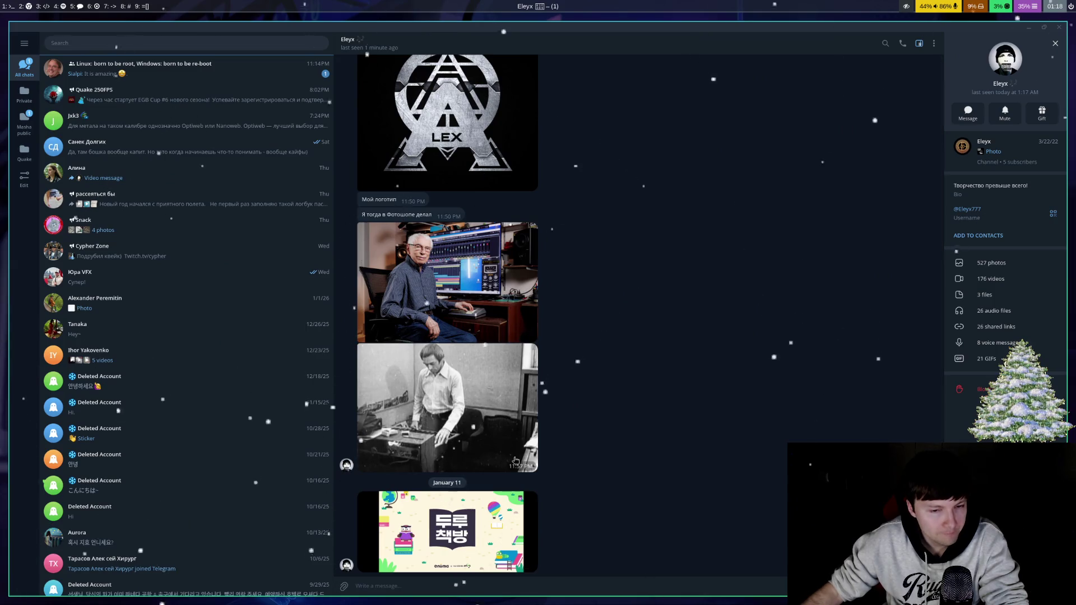
click(440, 507)
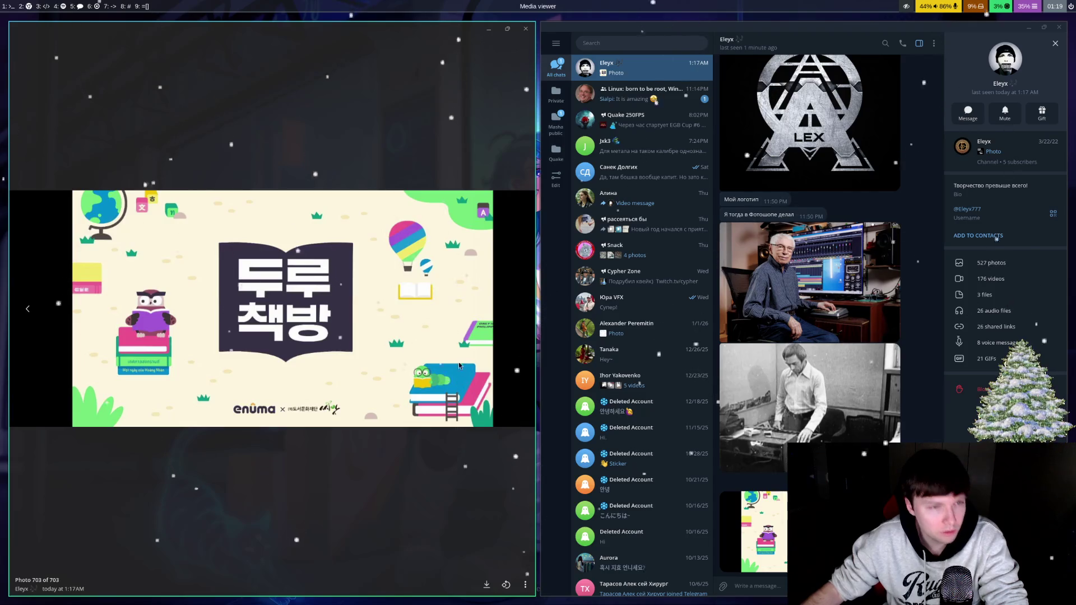
key(Escape)
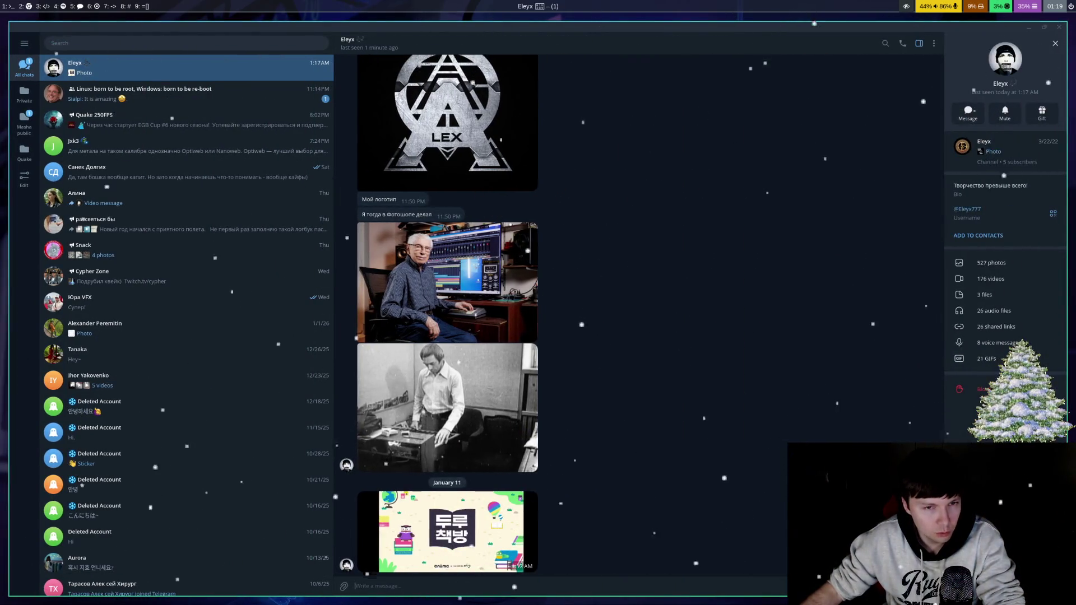
key(super+minus)
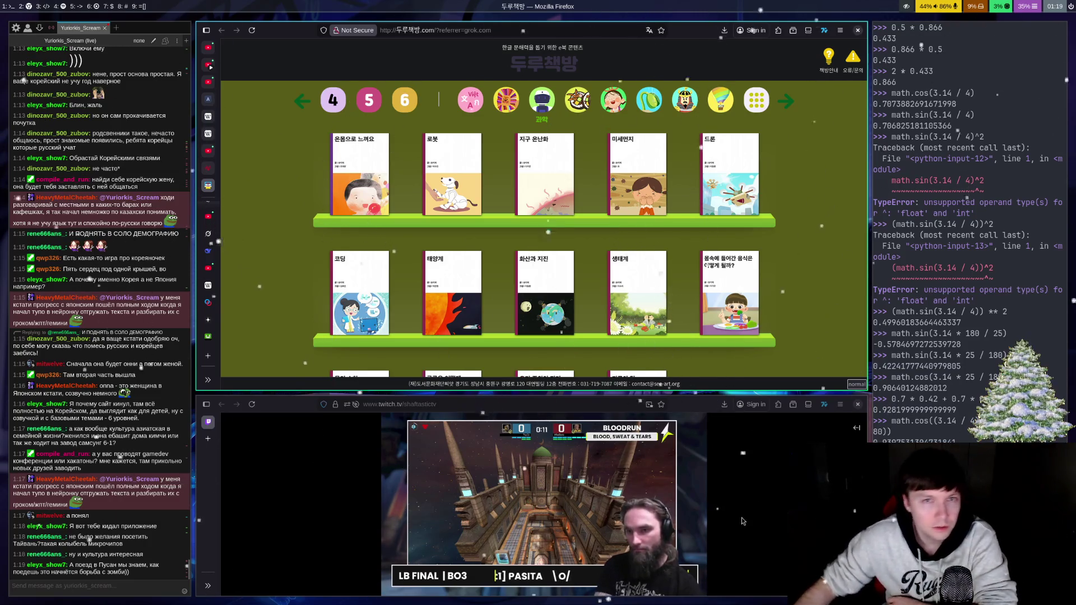
Step: Scroll down the 과학 shelf page to reveal the next row of books
scroll(737, 239, down, 2)
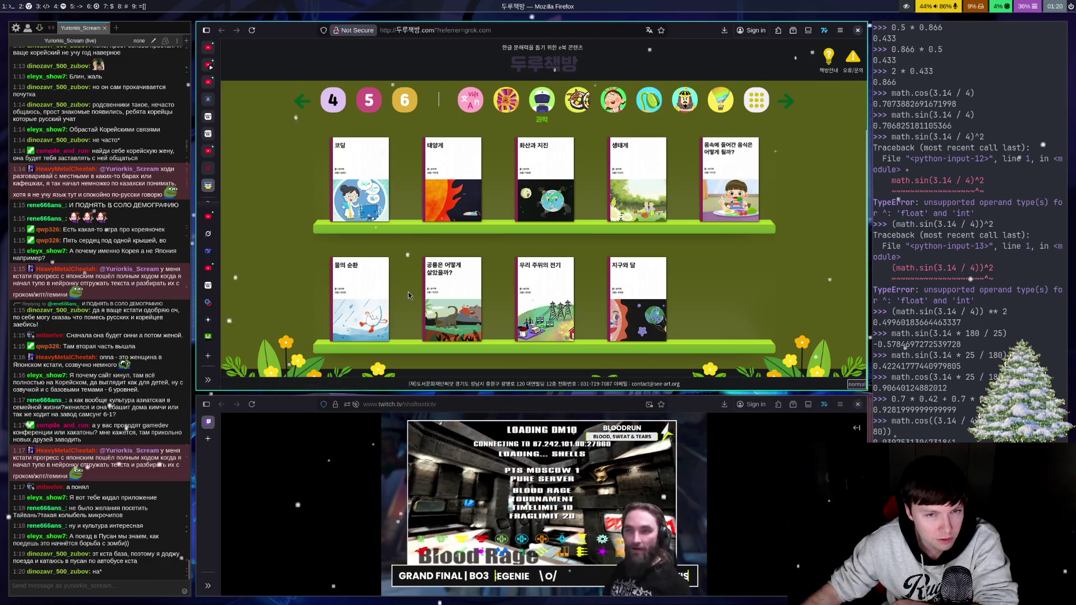
click(455, 312)
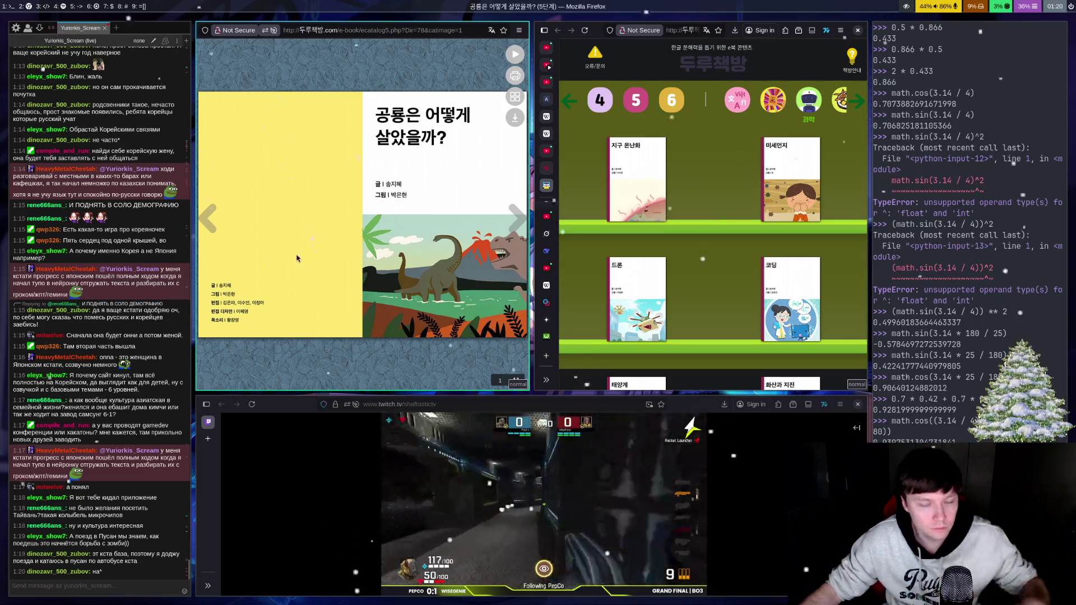
key(ctrl+w)
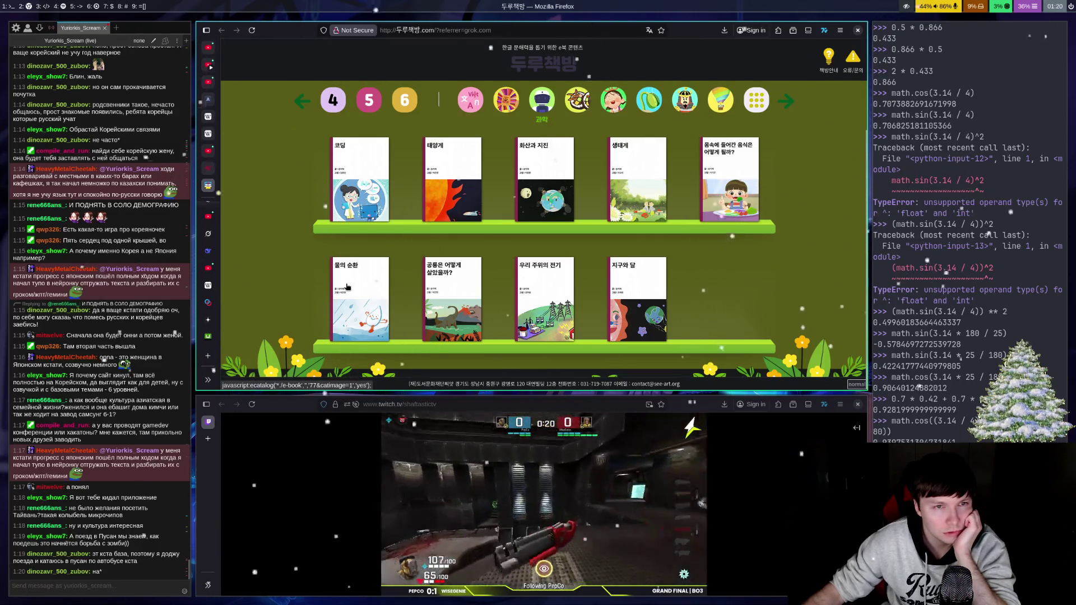
scroll(319, 246, up, 2)
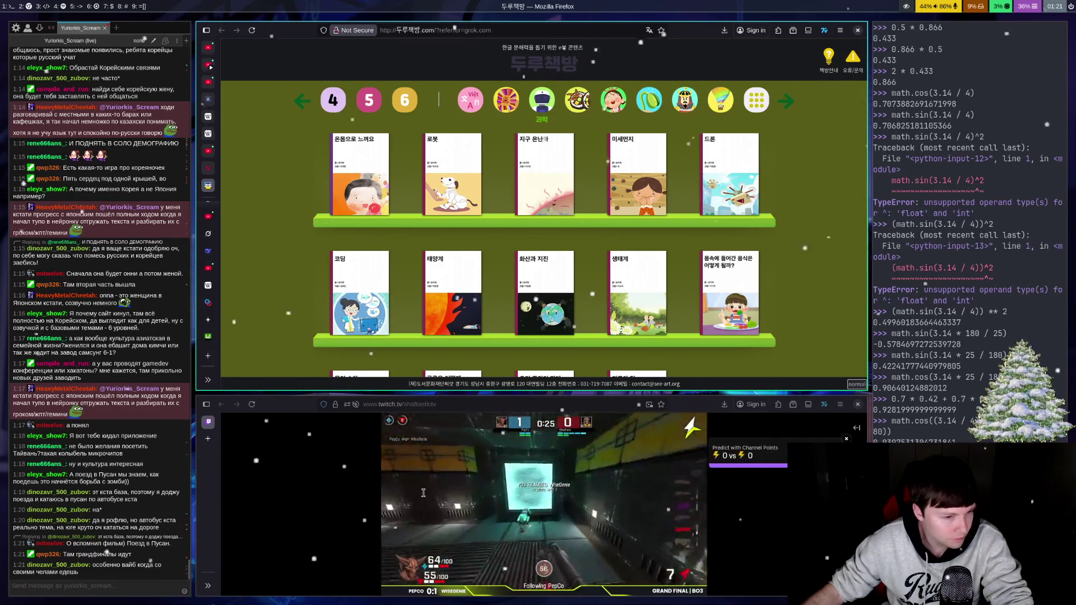
click(208, 441)
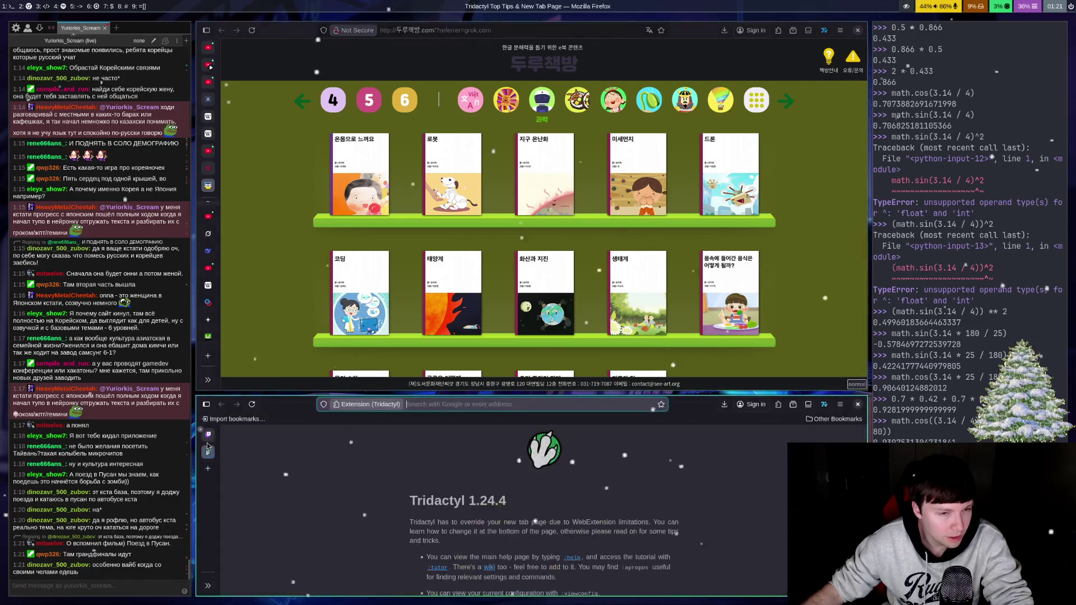
Step: Close the blank tab and switch the upper window, via YouTube, to the streamer's Twitch channel
key(ctrl+w)
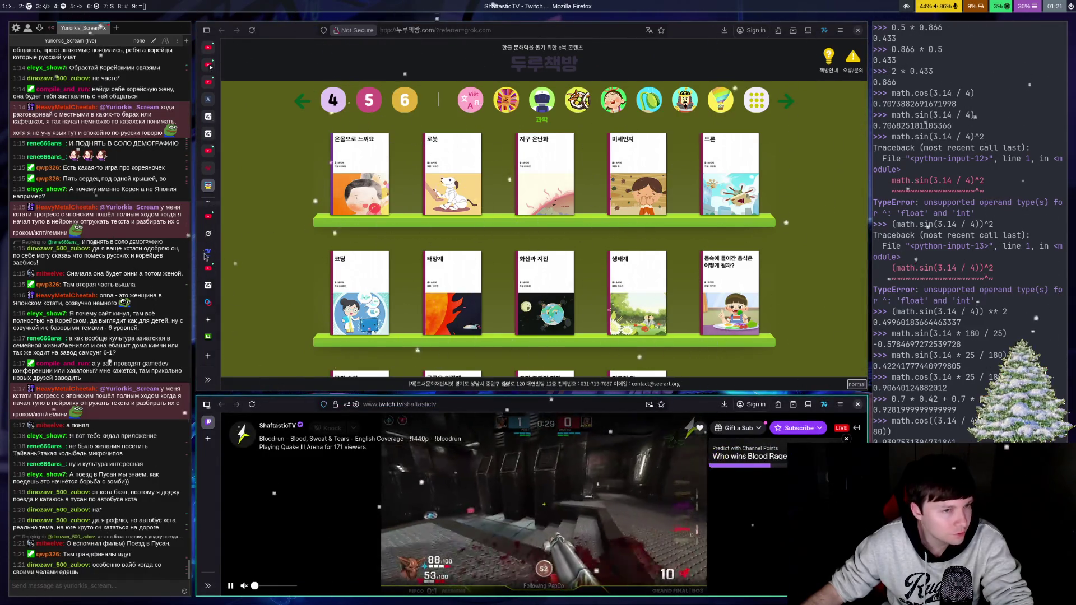
click(208, 216)
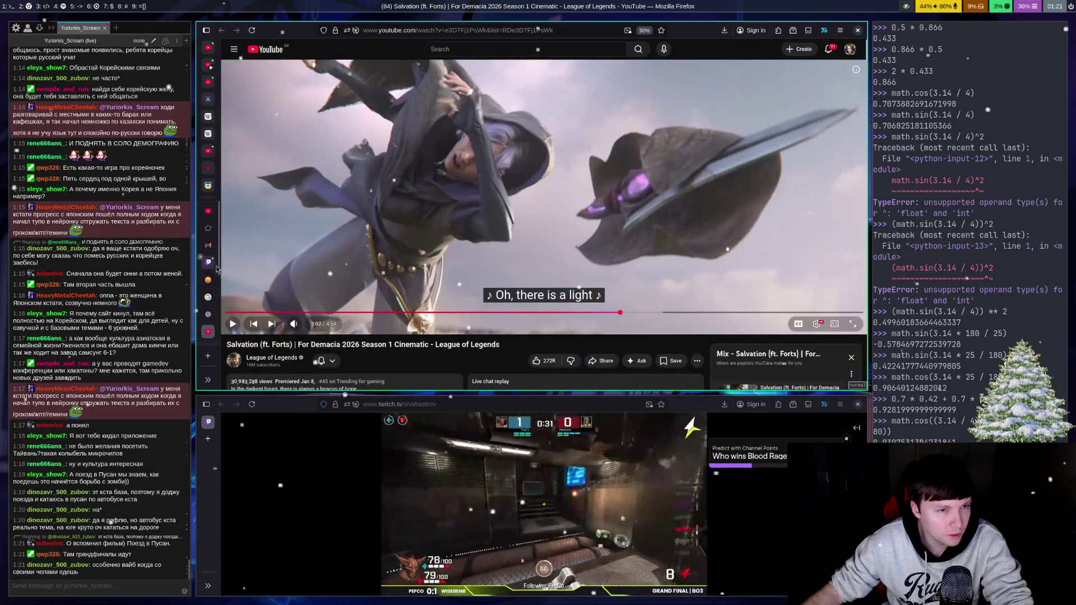
click(209, 262)
mouse_move(230, 289)
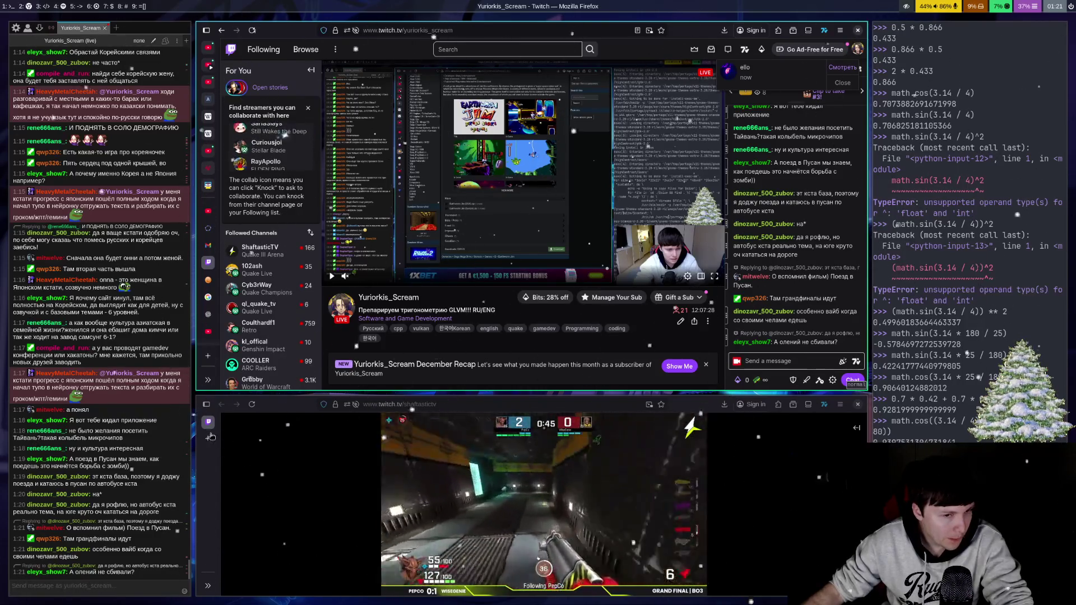
Step: Switch the upper browser to GeoGebra, then open the Resident Evil Requiem trailer link from the stream chat
click(208, 228)
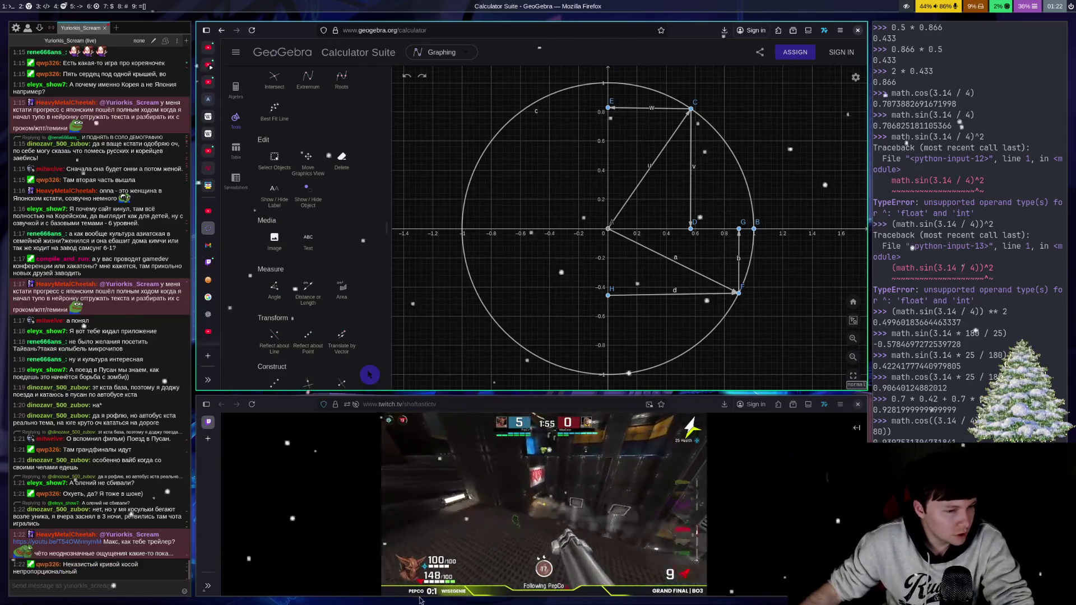
click(95, 566)
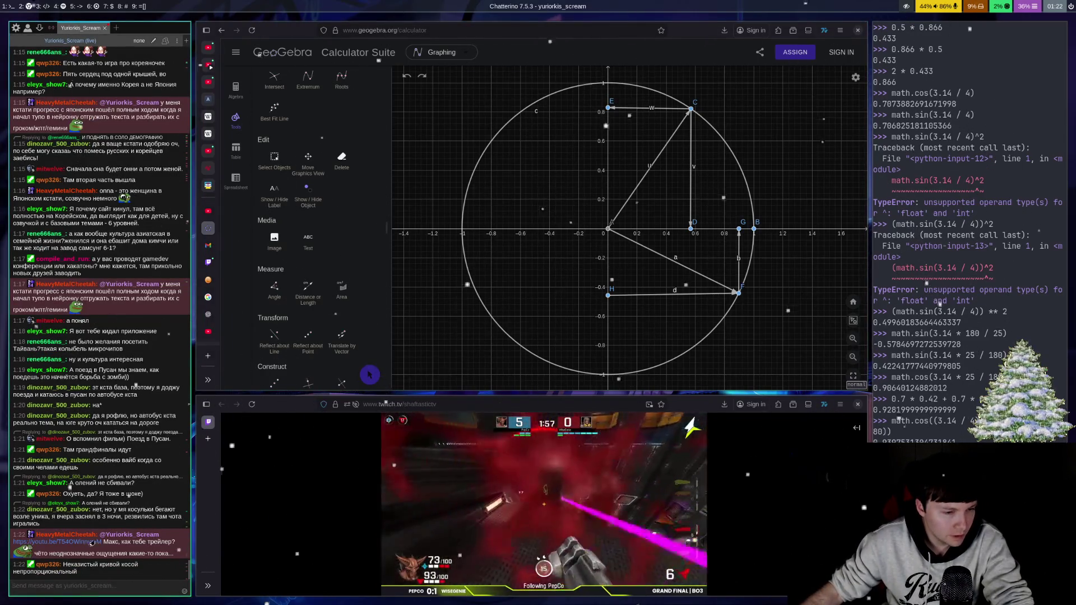
click(92, 543)
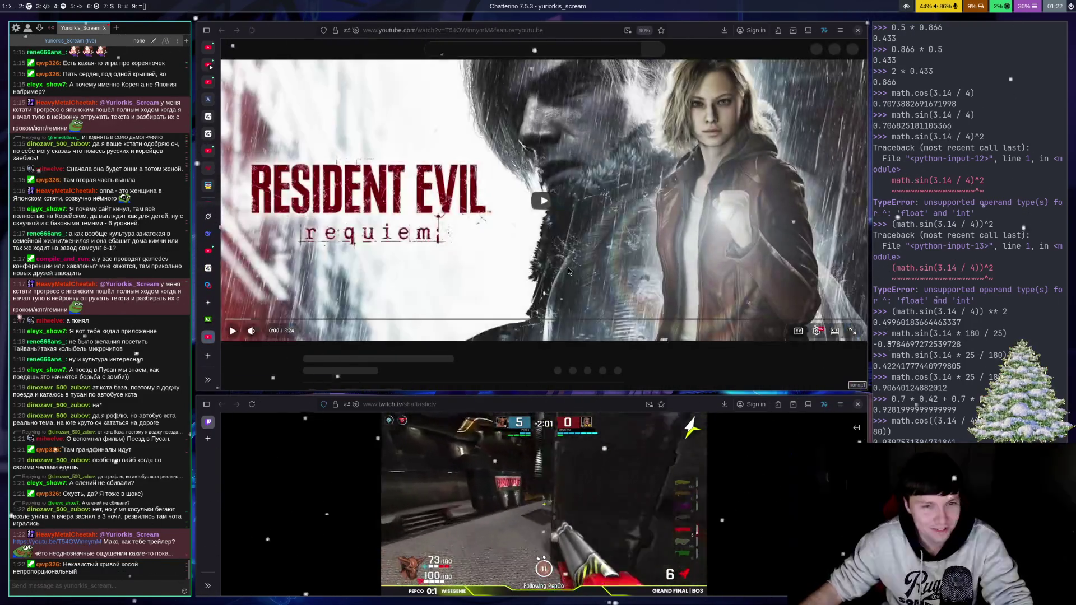
Step: Play the Resident Evil Requiem 3rd Trailer on YouTube
click(505, 191)
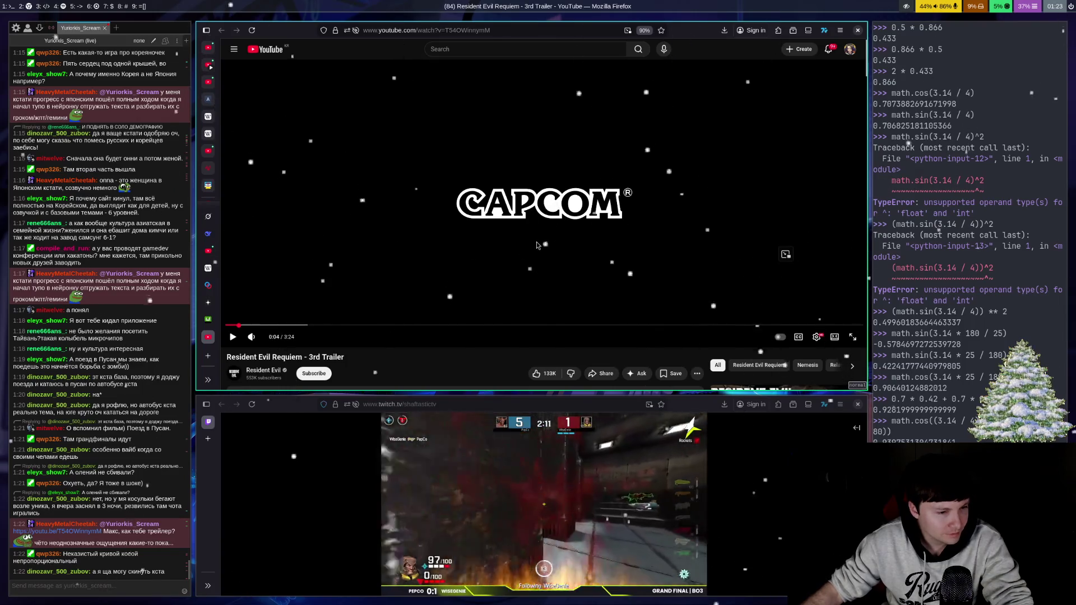
Step: Watch the trailer full screen, exit, return to the GeoGebra tab, then go to the Telegram workspace
double_click(491, 222)
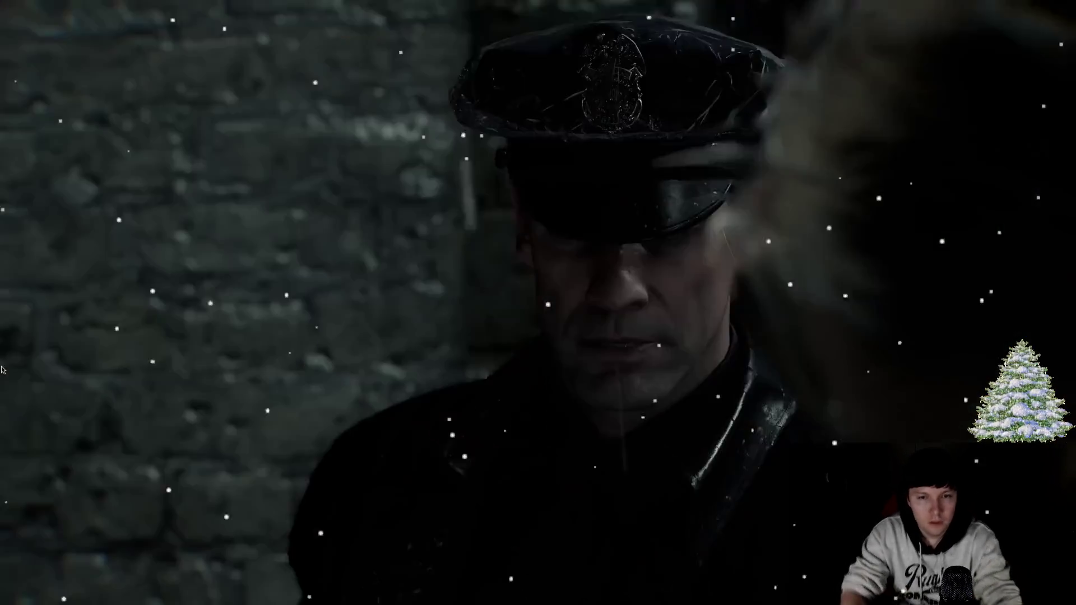
key(Escape)
key(ctrl+Tab)
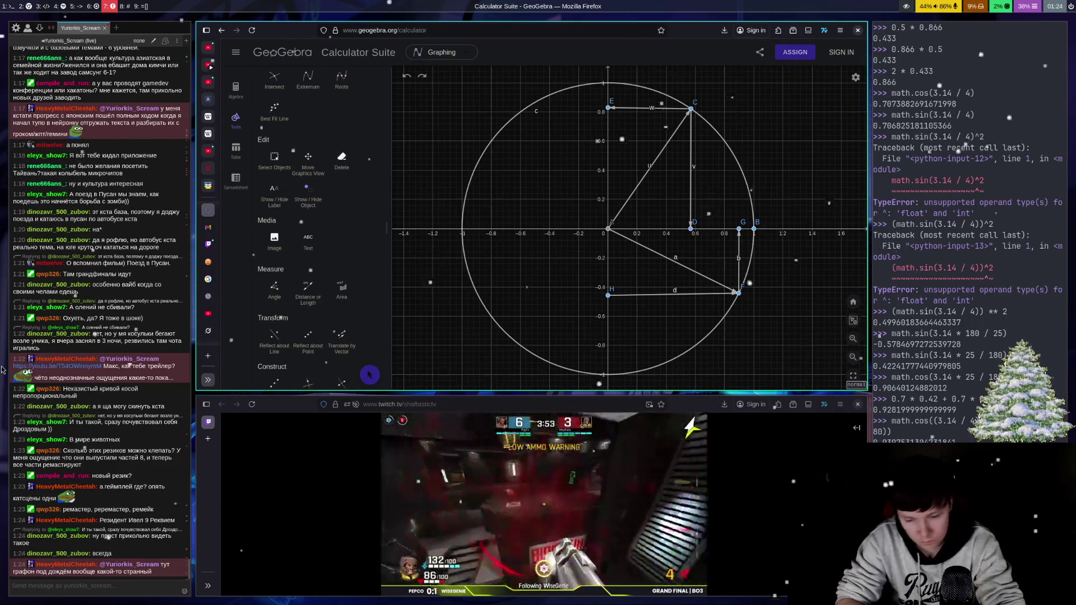
key(super+5)
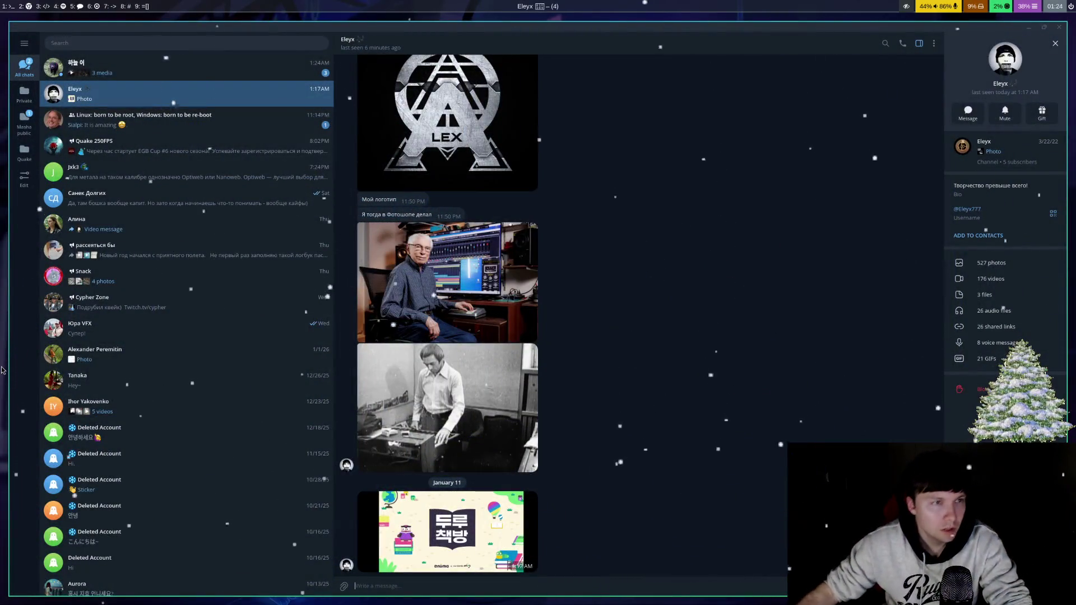
Step: Open another contact's chat and play their January 11 night-park video in the media viewer
click(283, 68)
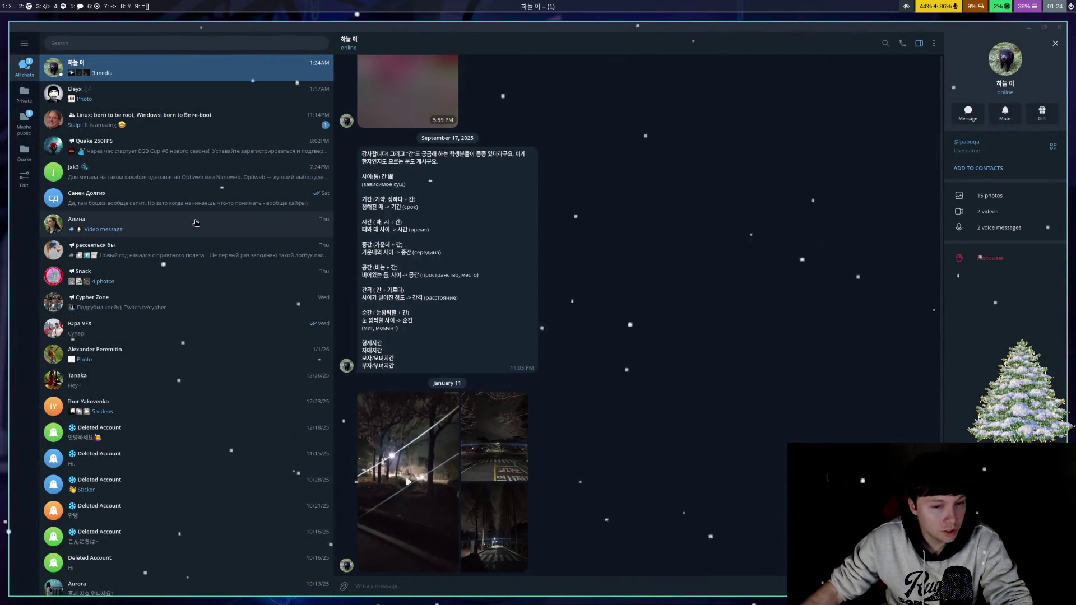
click(426, 455)
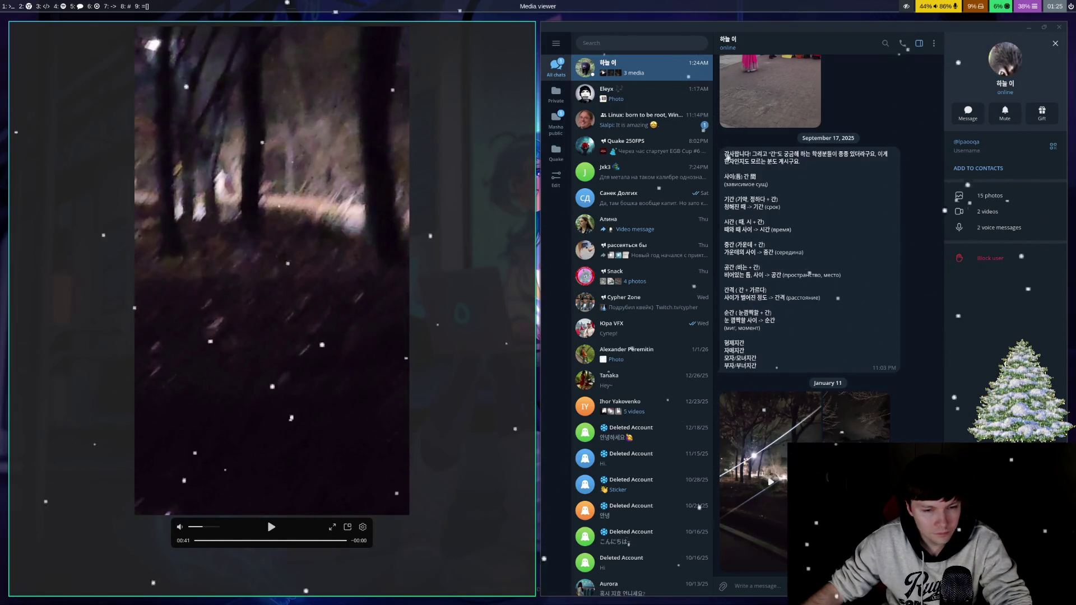
Step: View album photos 16 and 17 of 17, close the viewer, and return to the GeoGebra workspace
key(Escape)
click(412, 388)
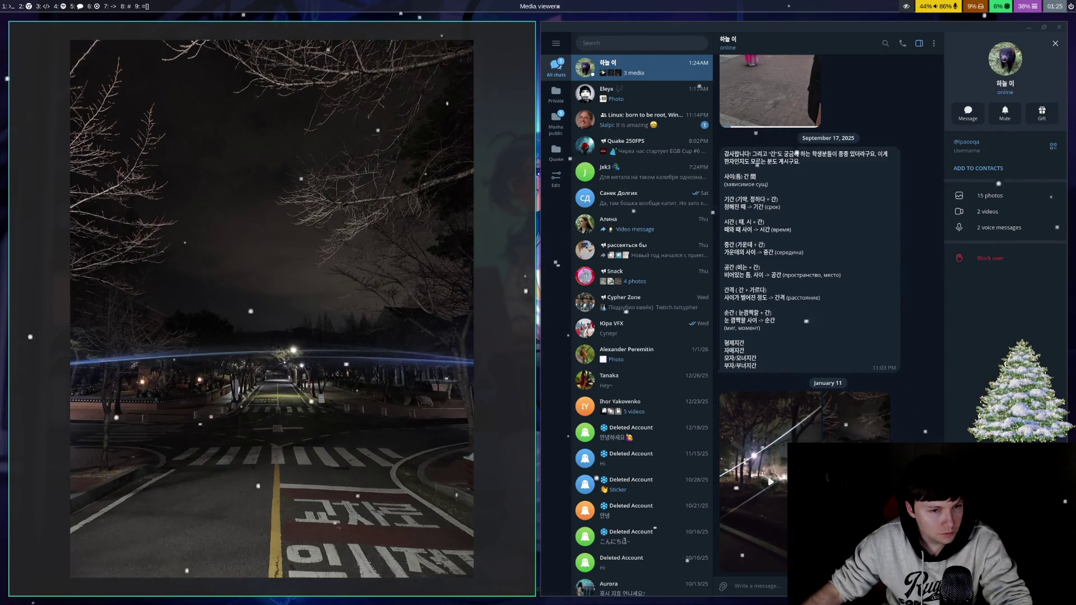
key(Escape)
click(456, 461)
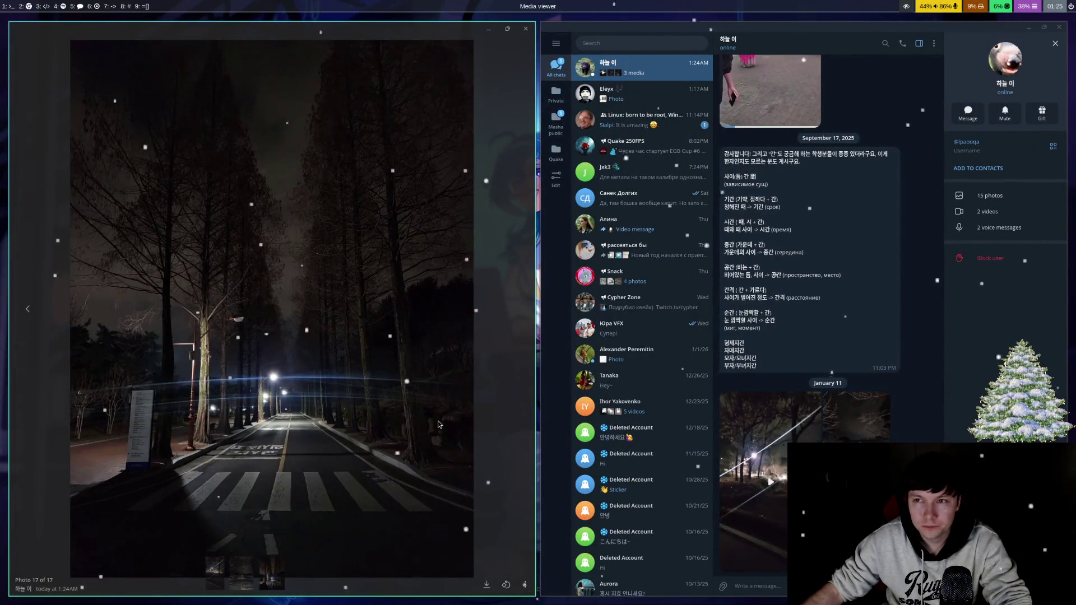
key(Escape)
key(super+2)
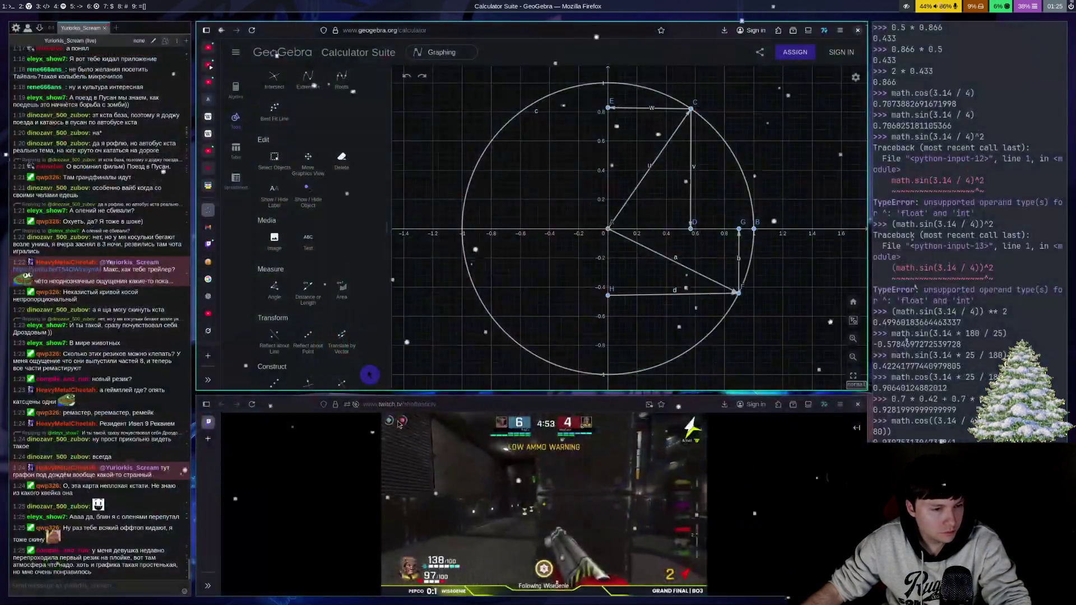
Step: Focus the Chatterino stream chat, then switch back to the Telegram workspace with Super+5
click(138, 587)
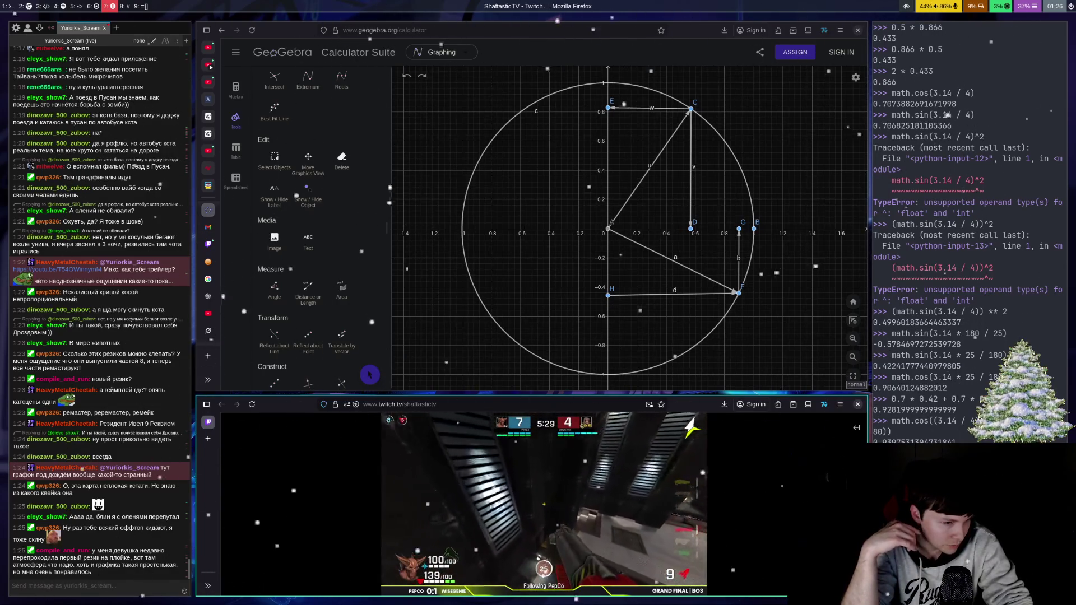
mouse_move(538, 559)
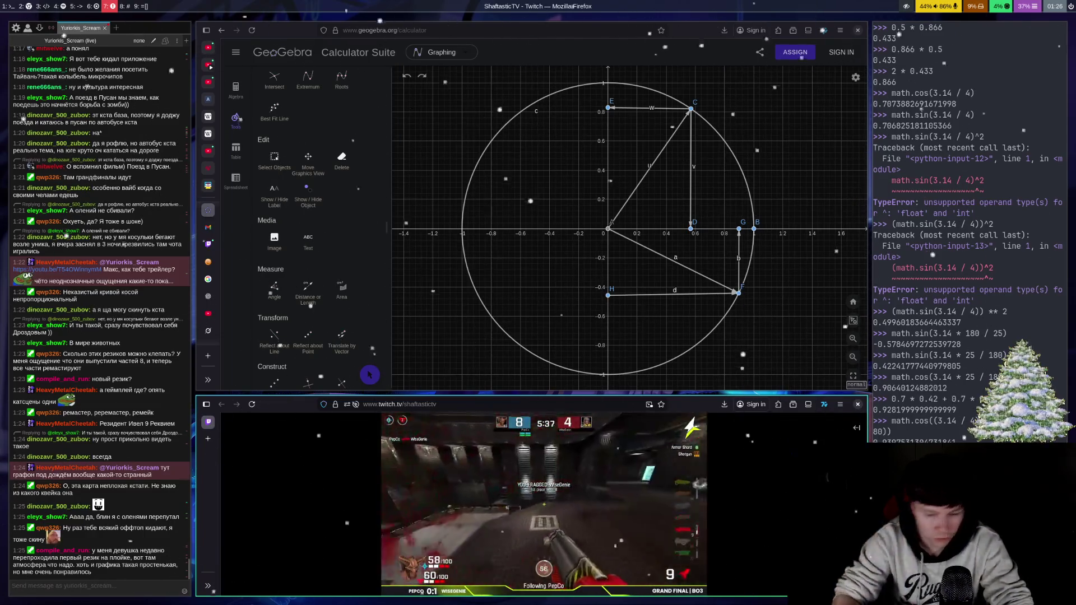
key(super+5)
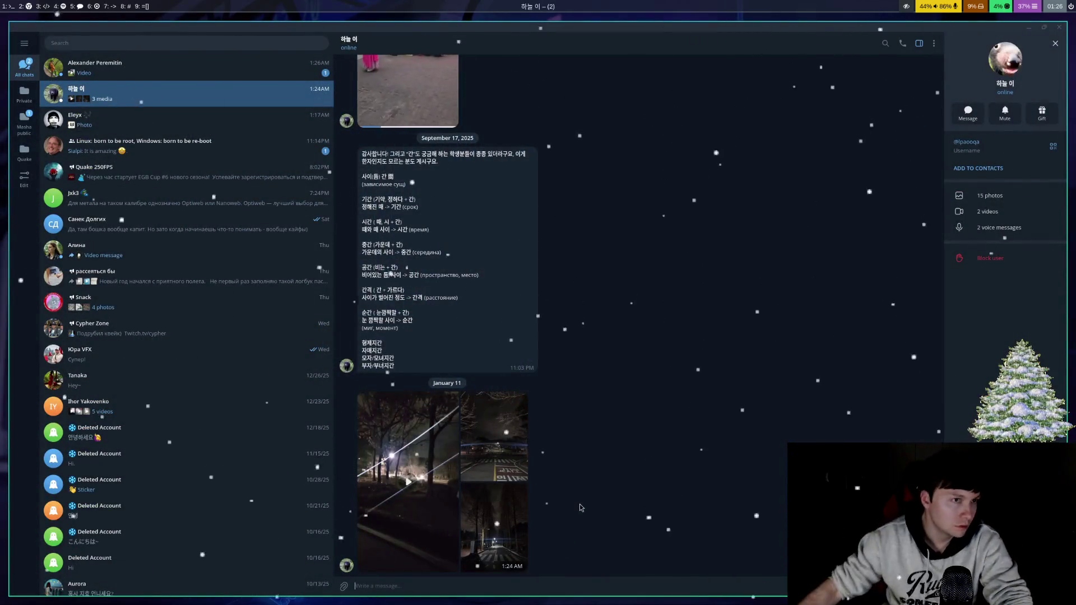
Step: Open the newest chat and play its January 11 VR pot-climbing 'pain' video full size
click(215, 77)
click(402, 439)
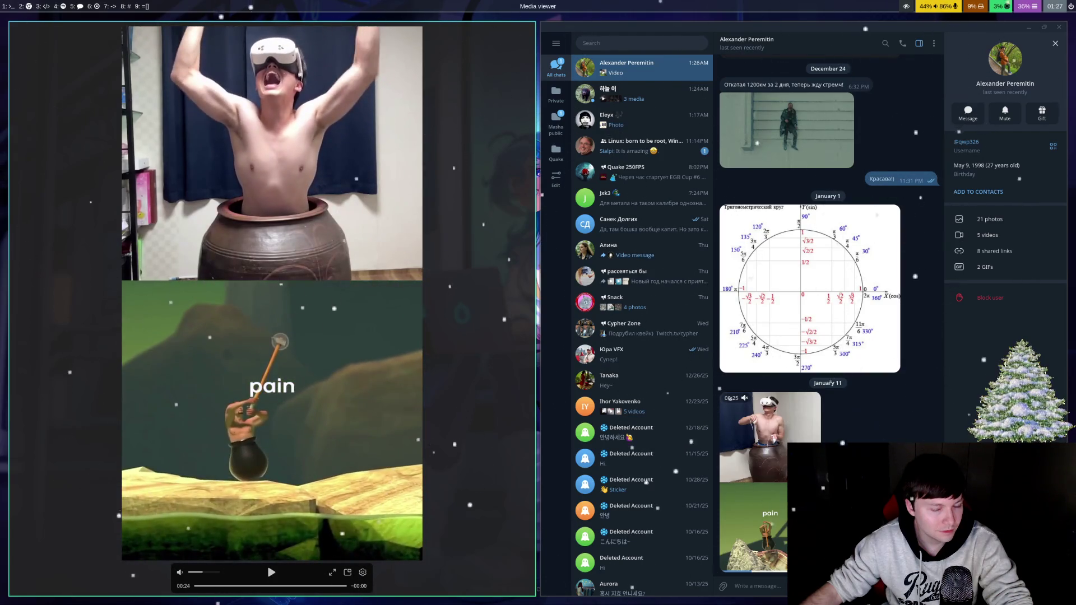
Step: Jump to the GeoGebra and stream workspace, then return to the Telegram workspace
key(super+7)
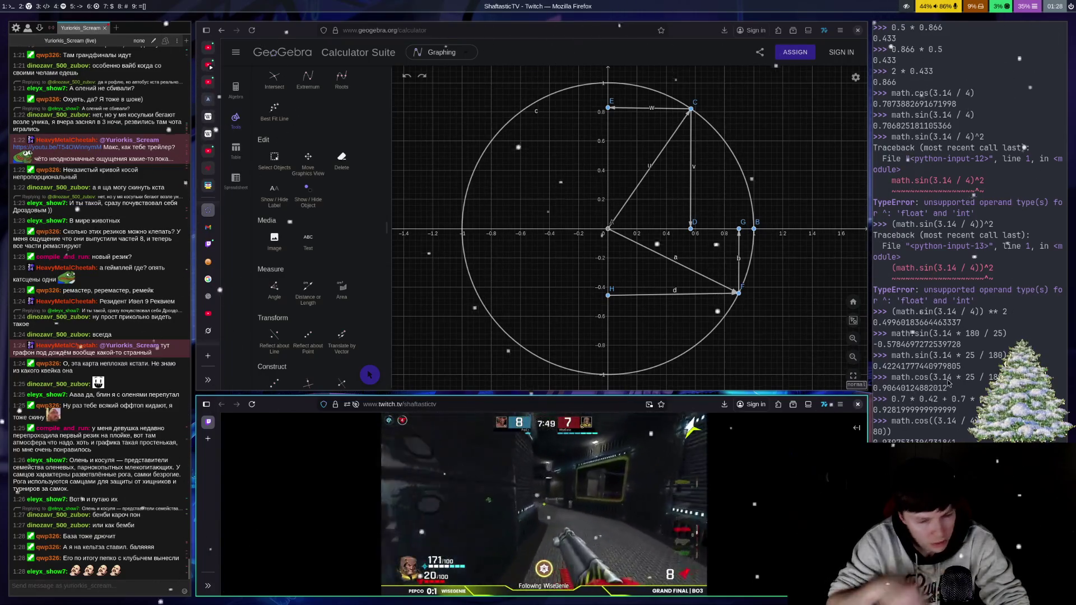
key(super+5)
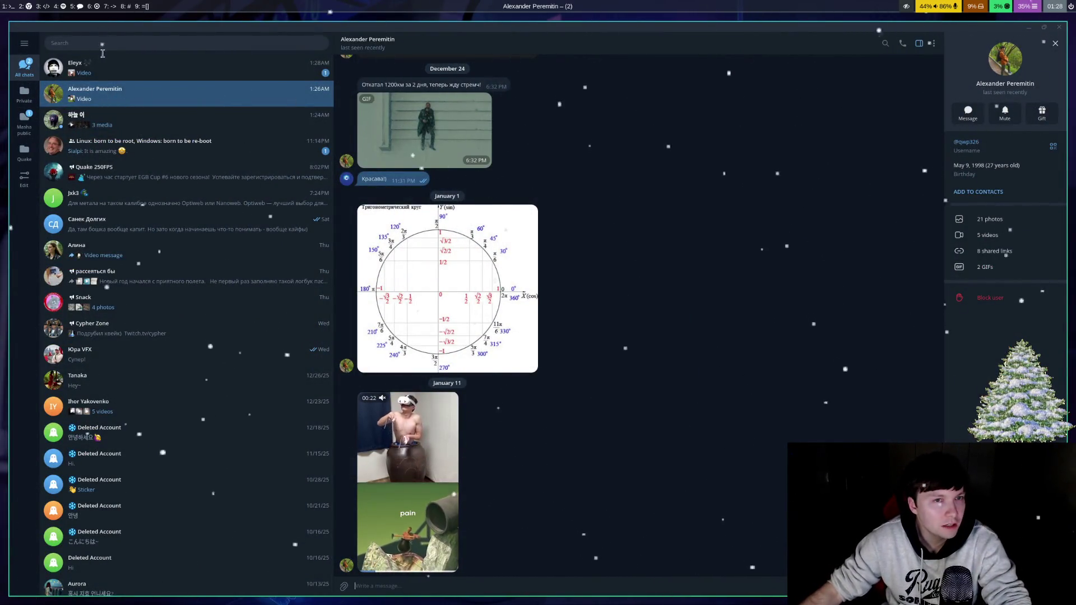
Step: Watch the latest chat's Caught in 4K video to the end, close it, and return to the GeoGebra/Twitch workspace
click(168, 67)
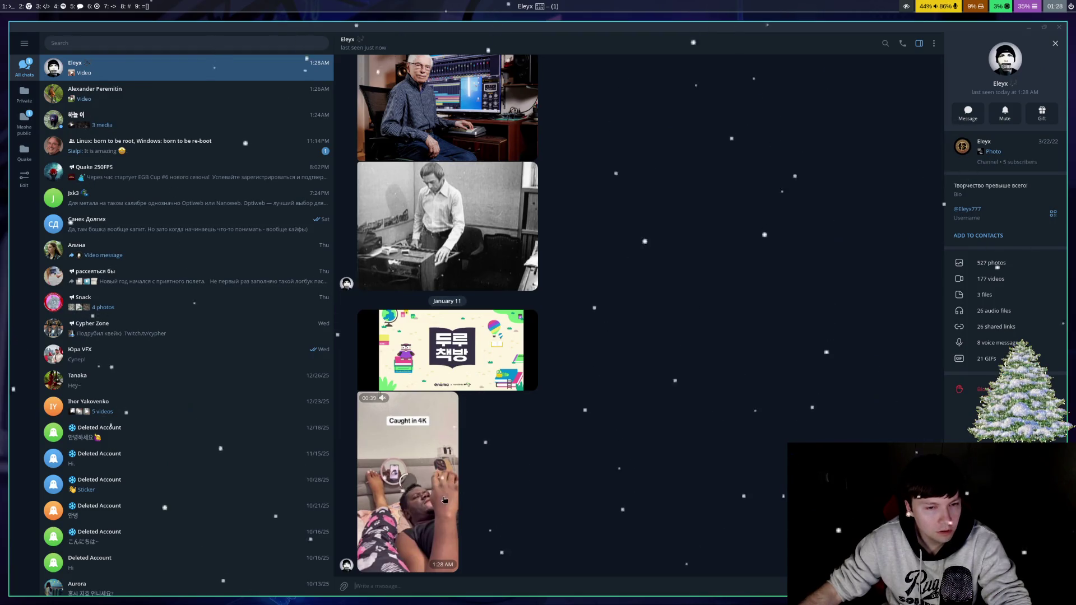
click(437, 499)
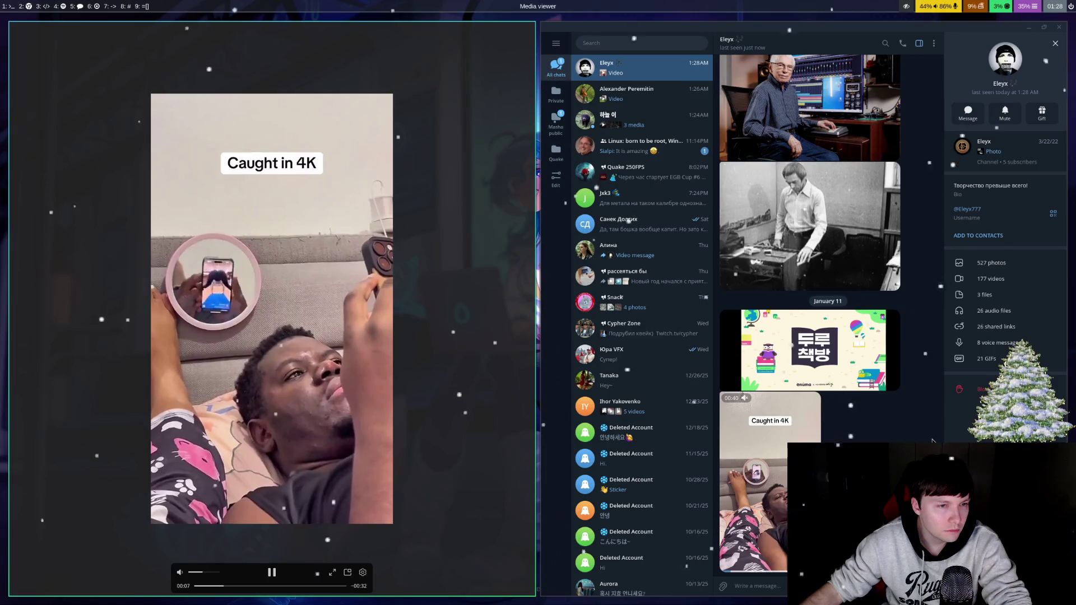
mouse_move(439, 426)
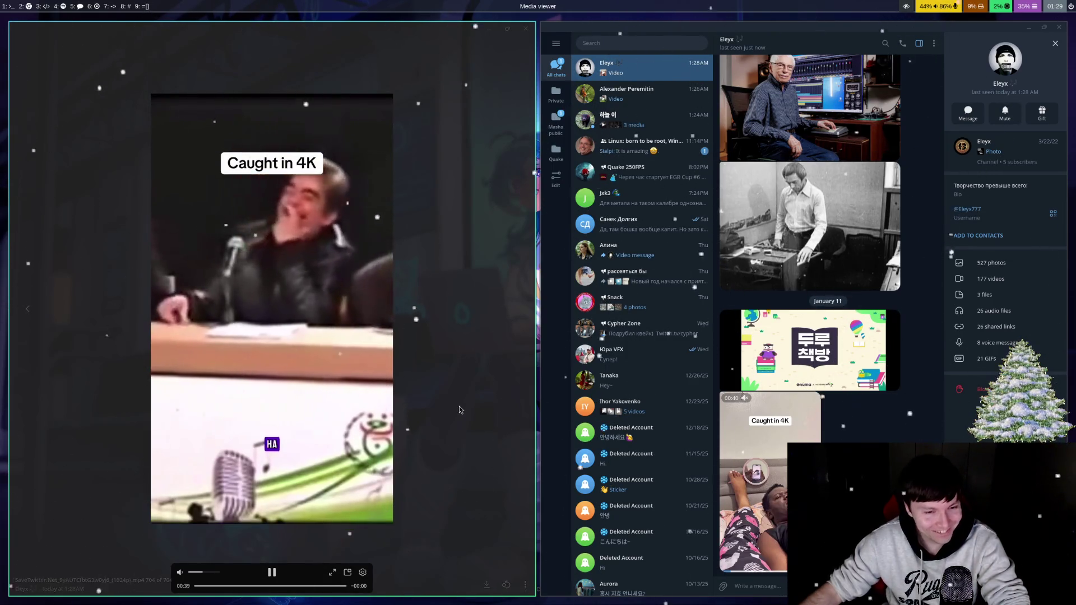
click(459, 410)
key(super+2)
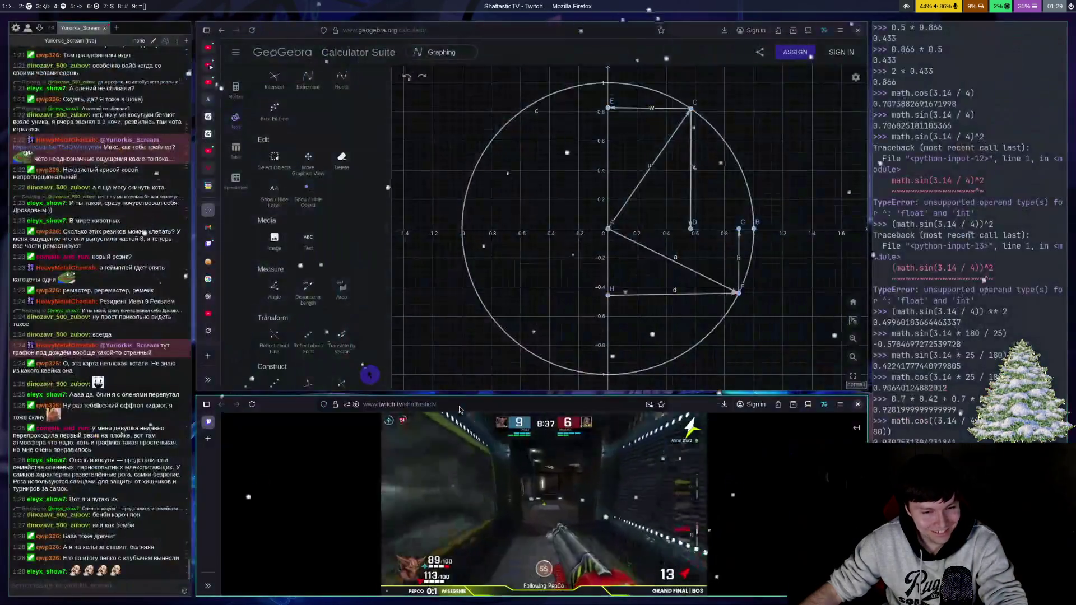
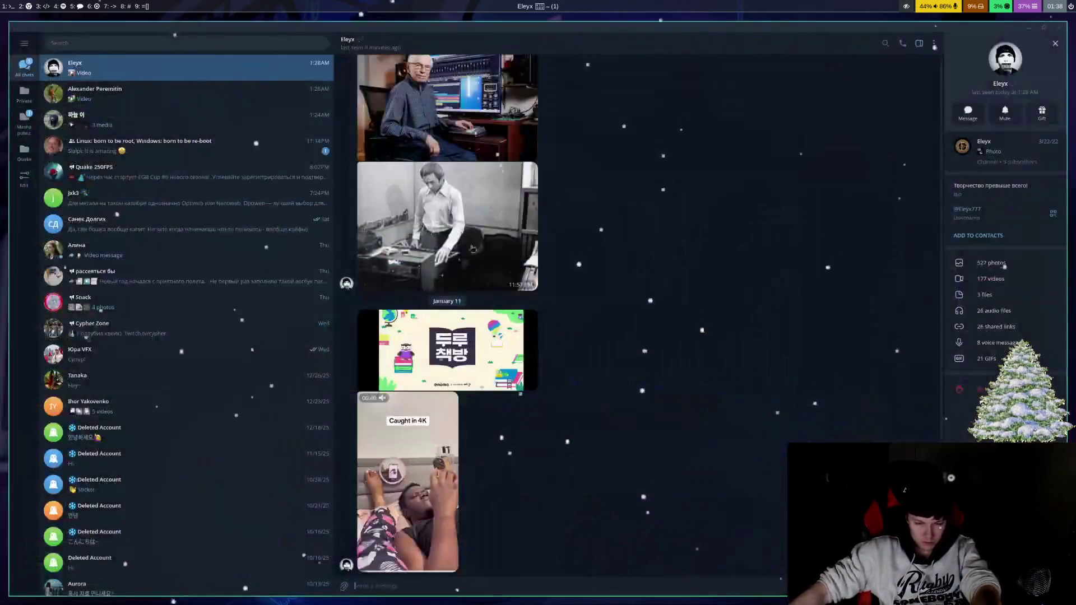
Step: Switch the broadcast to the afk scene in the streaming software
key(super+5)
key(super+6)
click(17, 482)
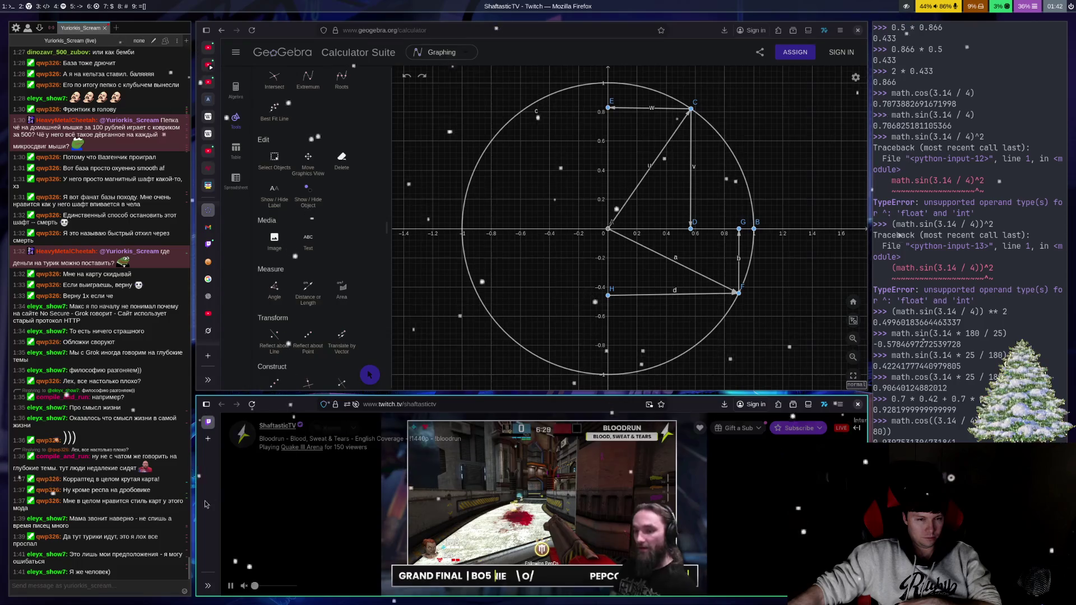
Step: Watch the Twitch stream full screen, close it, then open the TWIST chips photo in Telegram
double_click(542, 507)
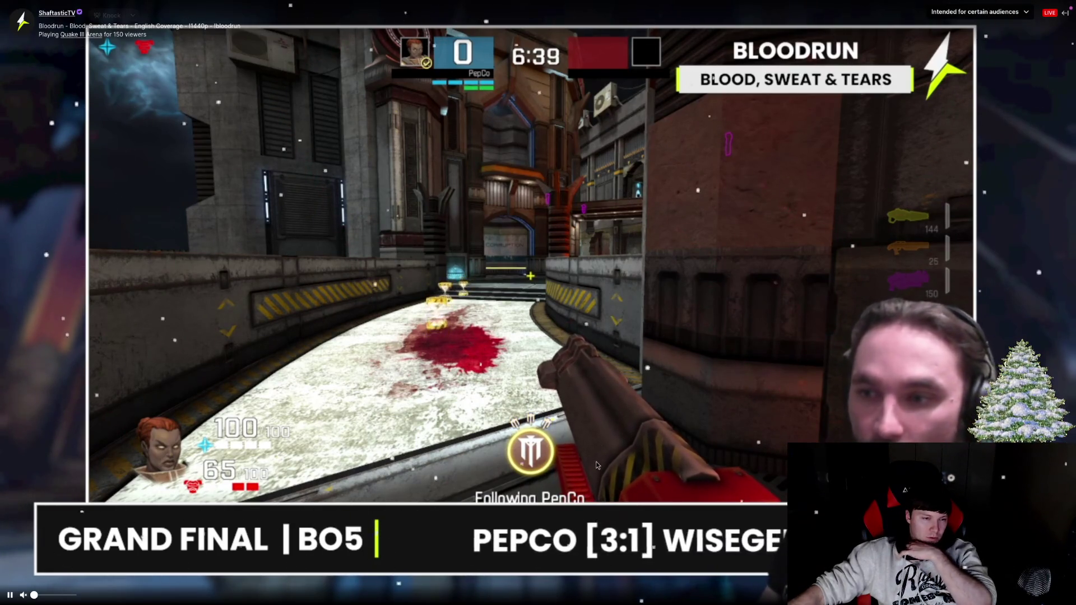
key(Escape)
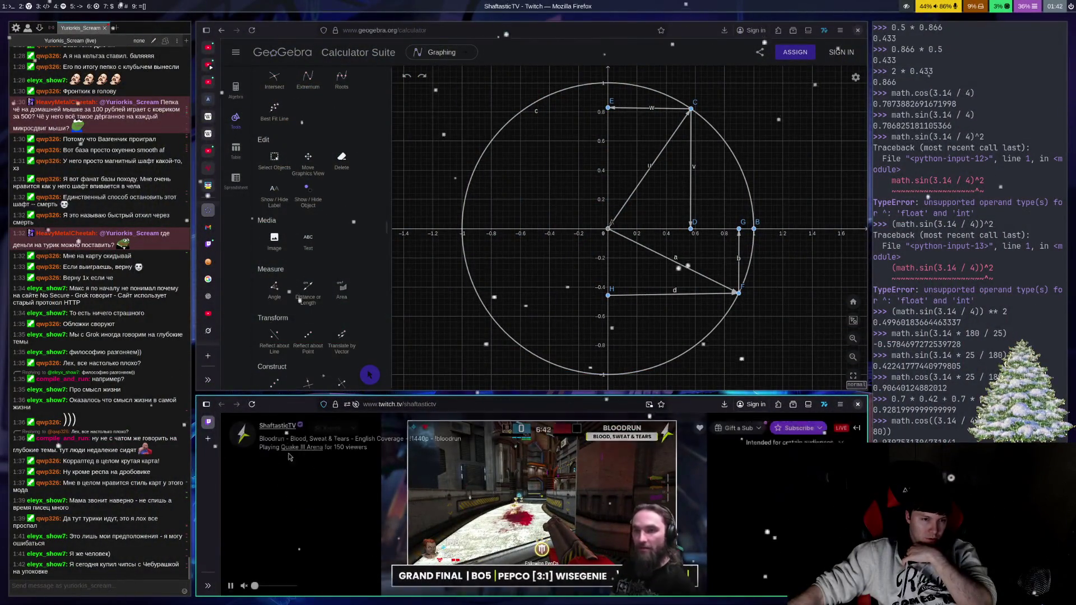
key(ctrl+w)
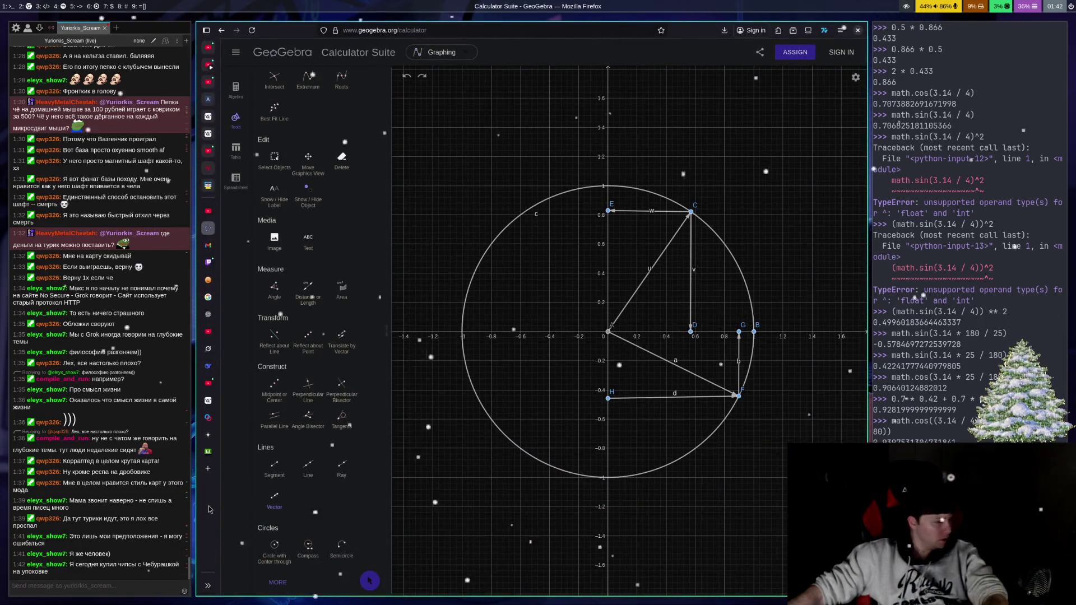
key(super+5)
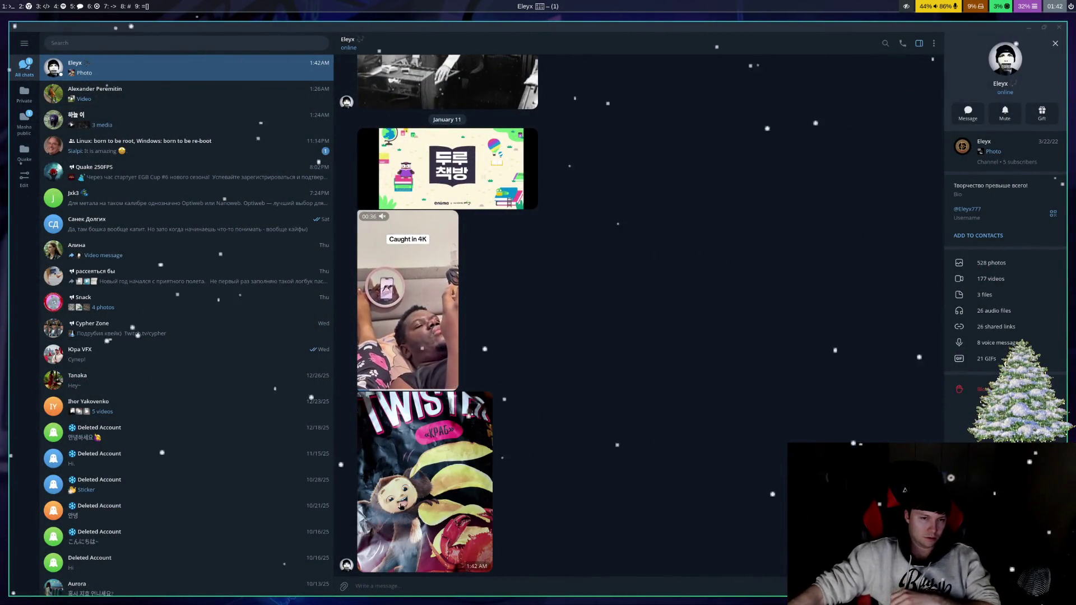
click(360, 456)
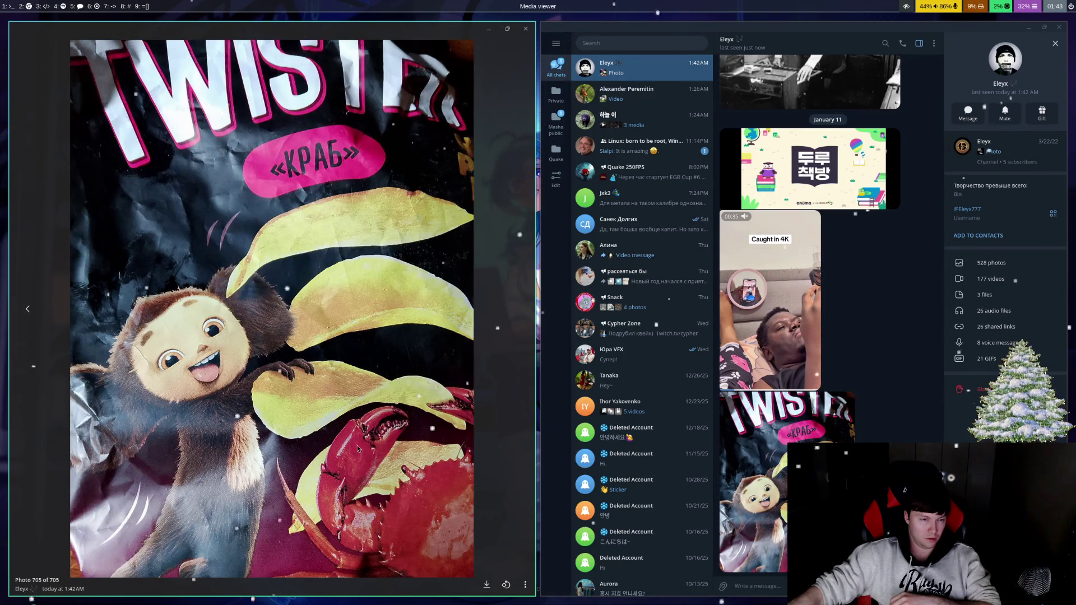
Step: Close the chips photo viewer and return to the GeoGebra workspace
key(Escape)
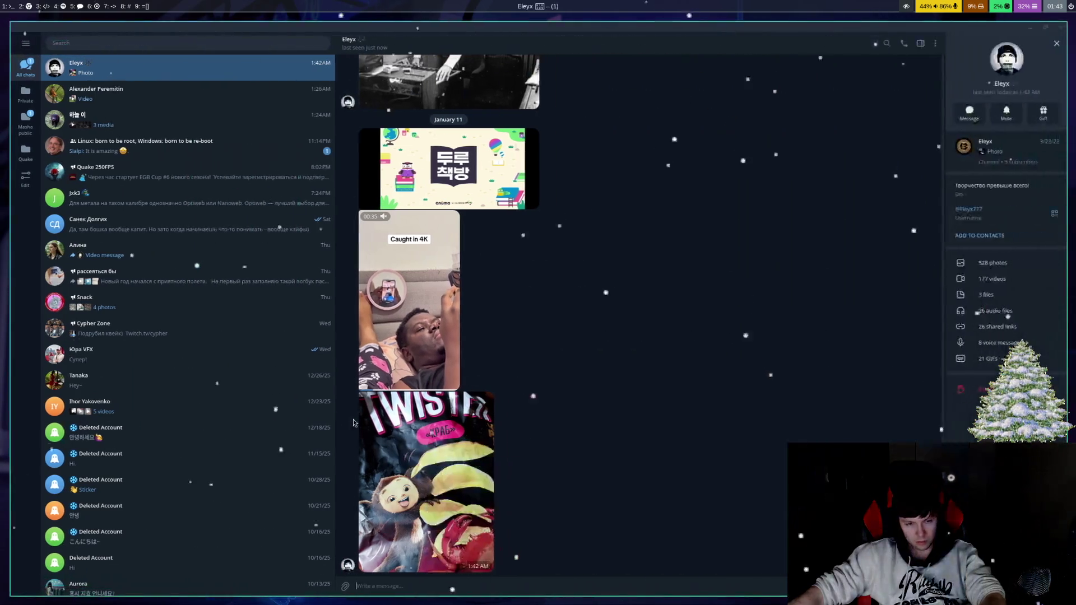
key(super+2)
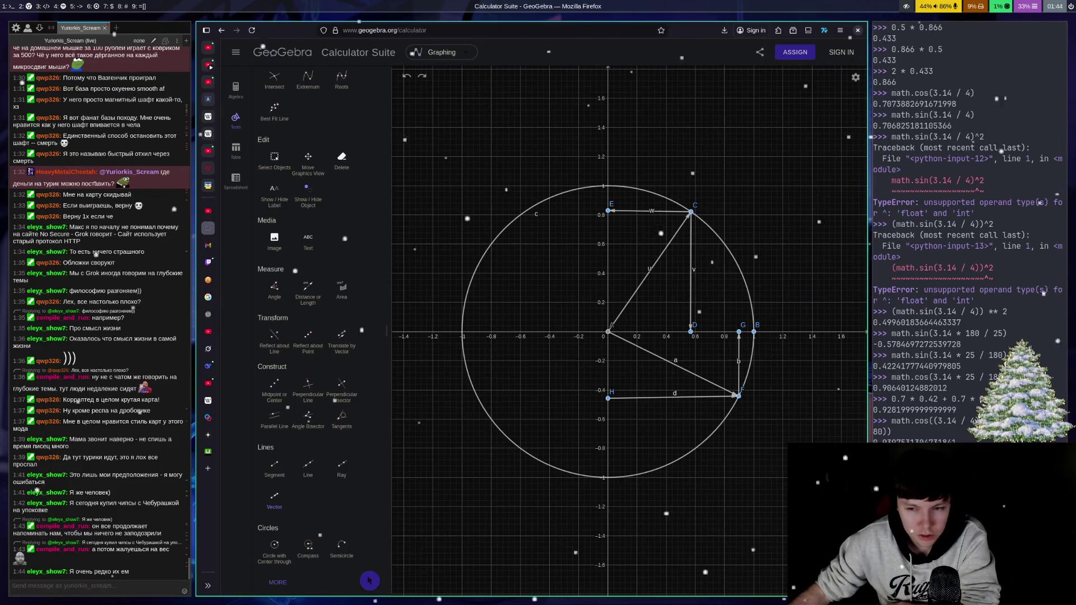
Step: Move focus to the Python console, then bring the chat window forward
key(super+Right)
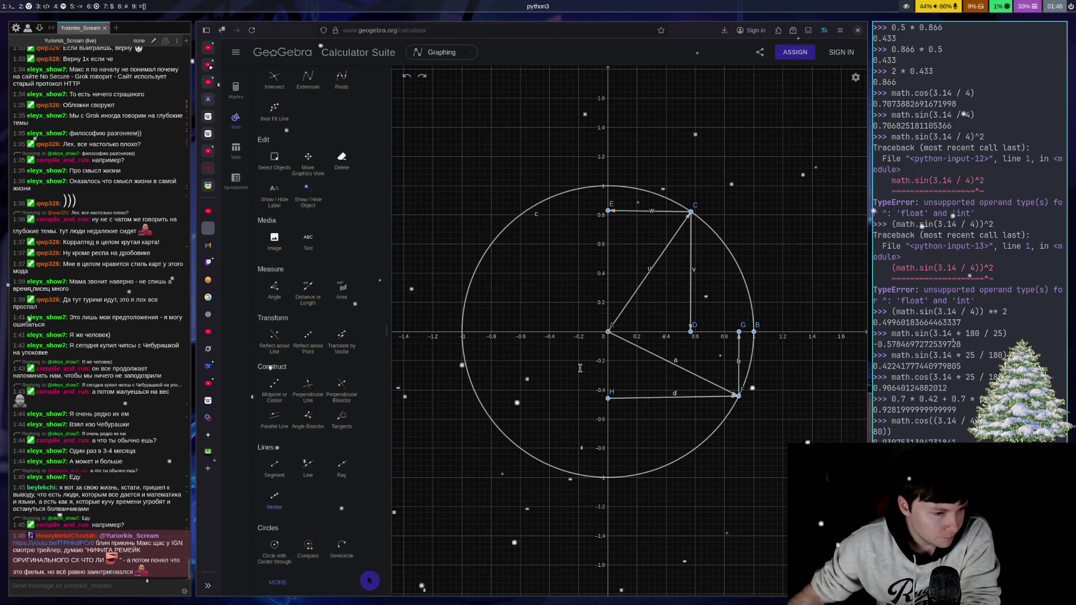
click(91, 584)
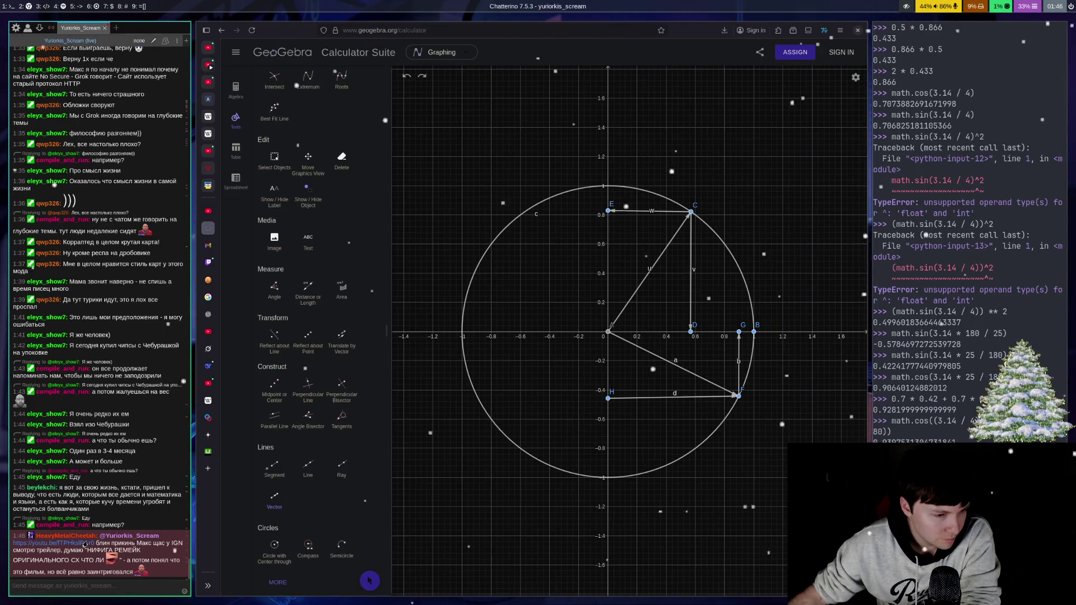
Step: Open the Return to Silent Hill trailer linked in chat and skip the ad
click(84, 543)
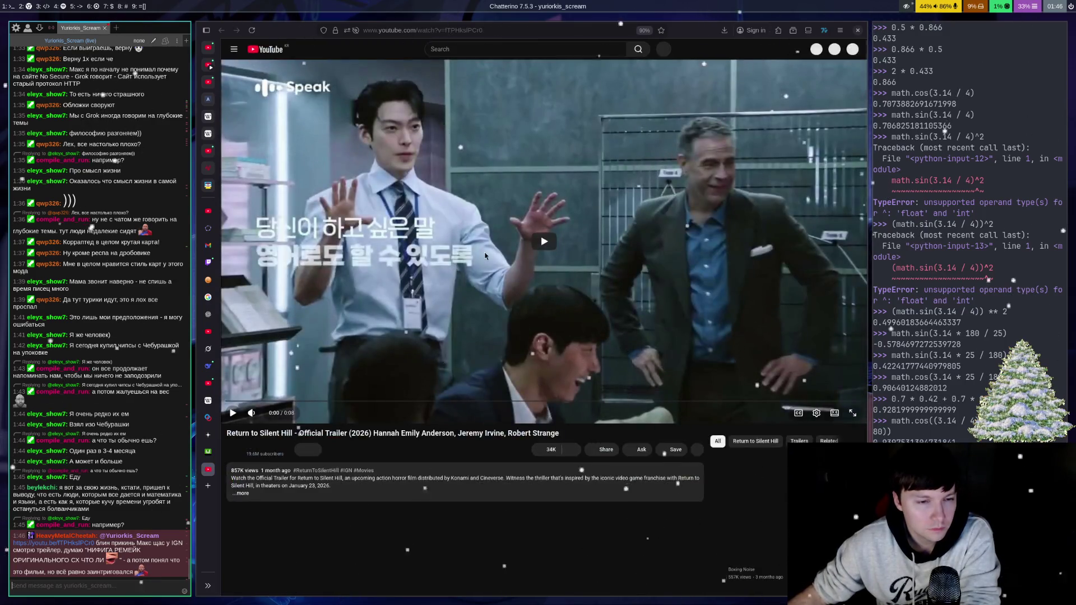
click(485, 257)
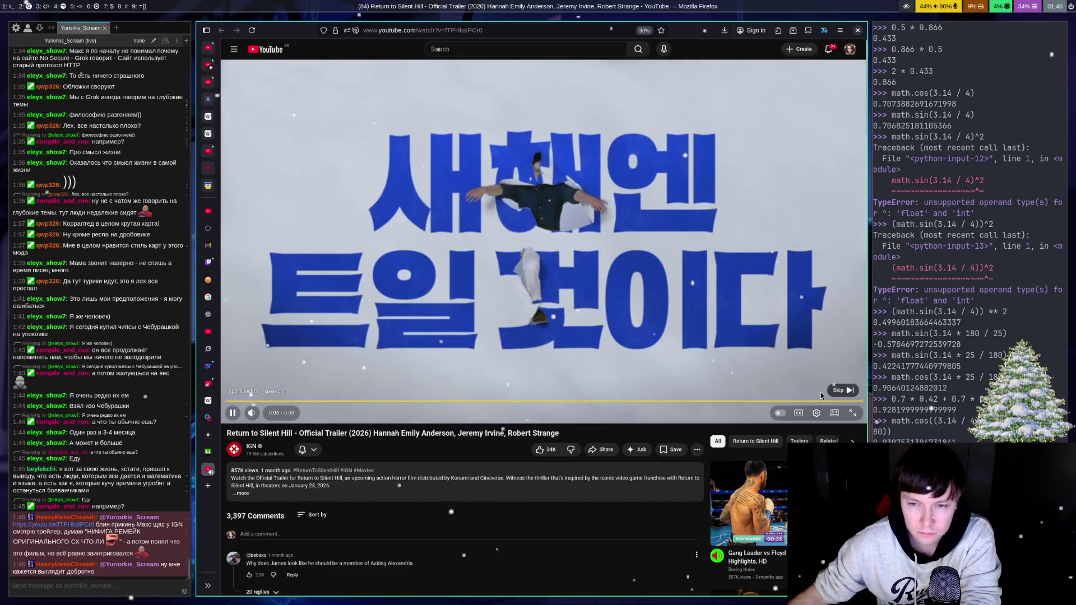
click(841, 390)
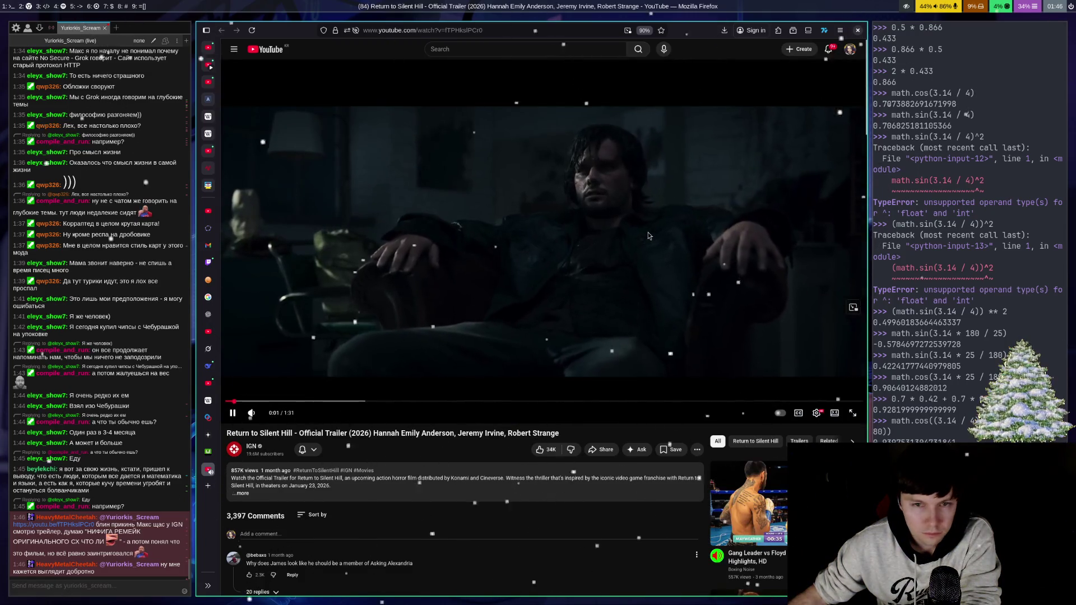
Step: Watch the Return to Silent Hill trailer full screen, pausing once, then exit full screen
double_click(647, 232)
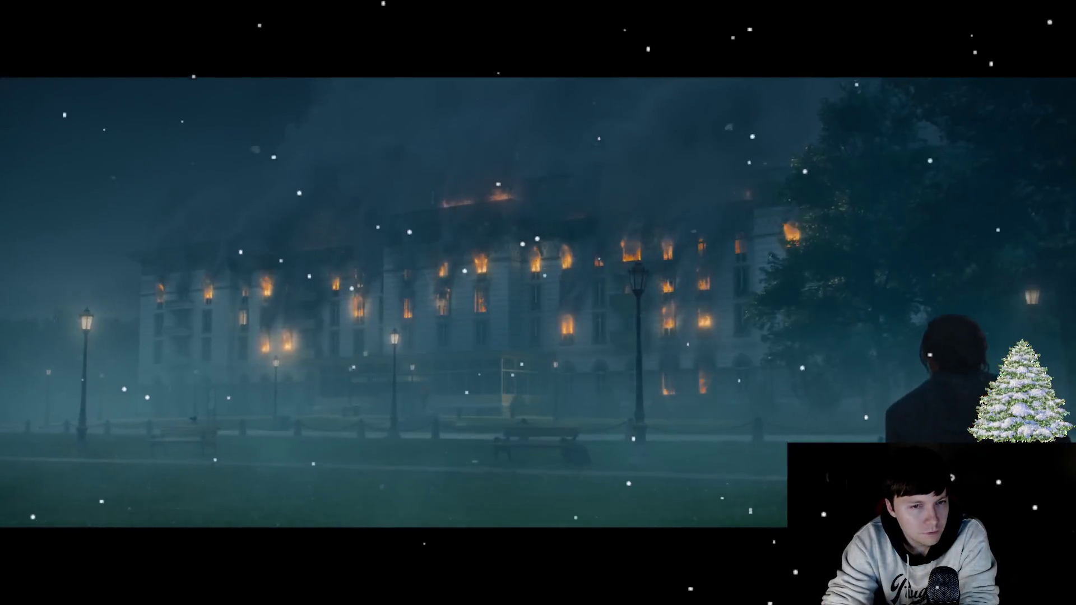
click(1037, 240)
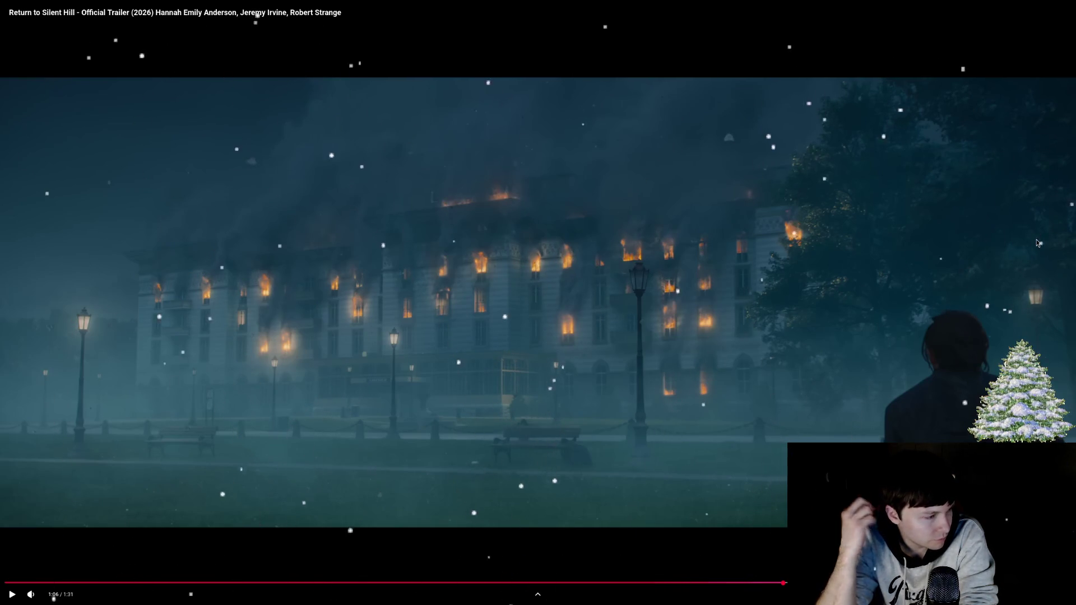
click(1037, 240)
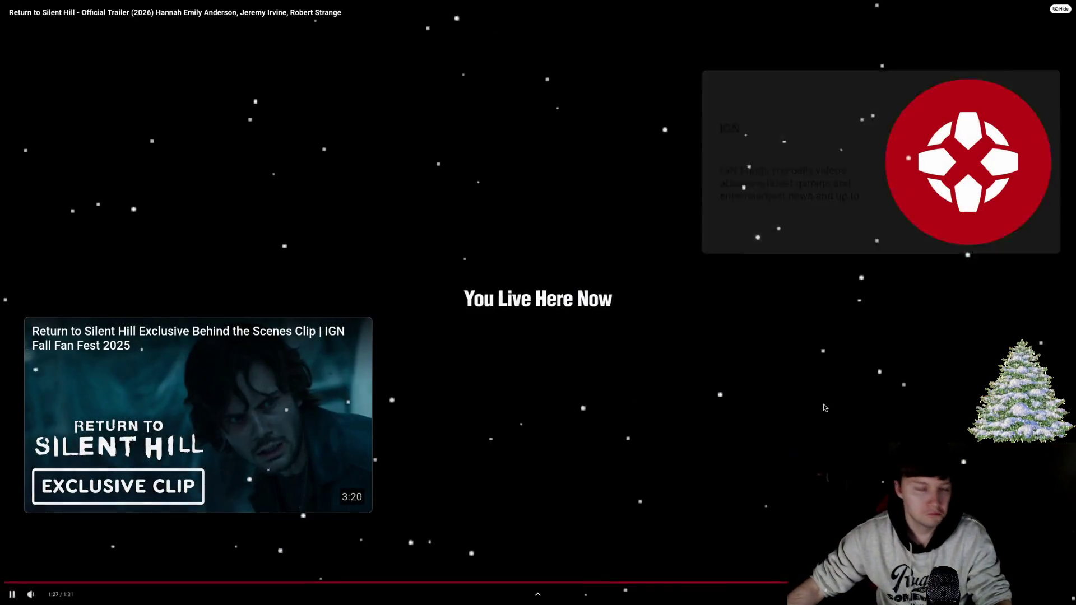
key(Escape)
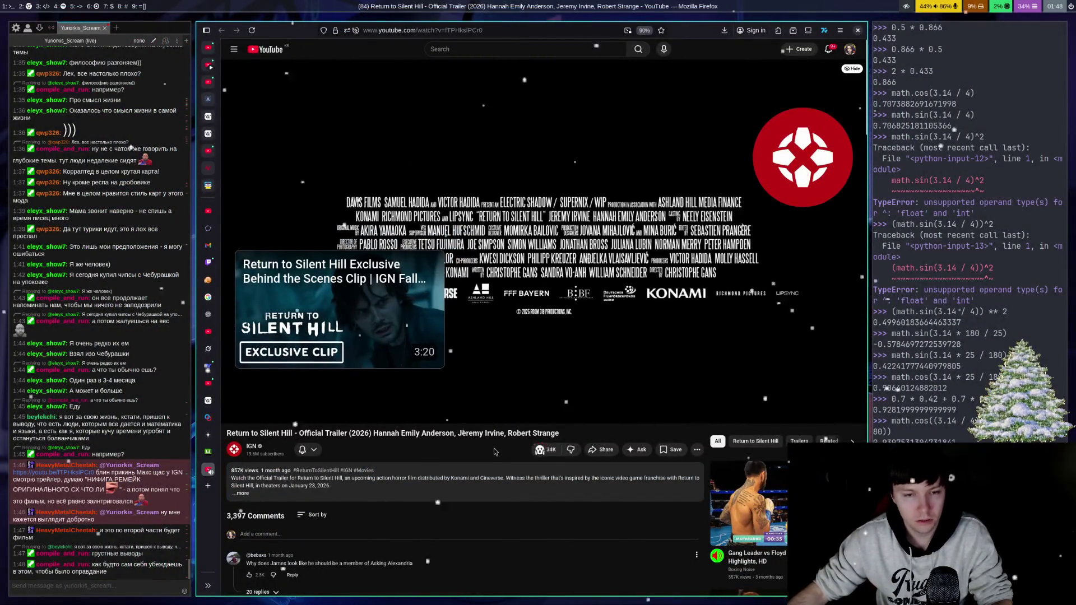
Step: Switch from the YouTube tab back to the GeoGebra calculator tab
key(ctrl+Tab)
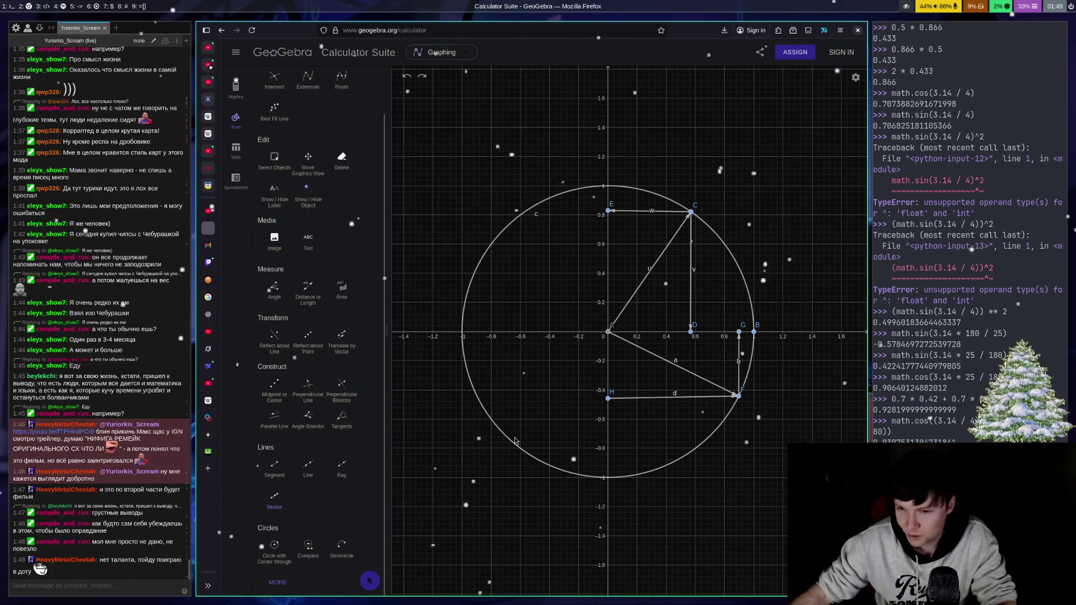
Step: Switch over to the Python terminal window
key(super+Right)
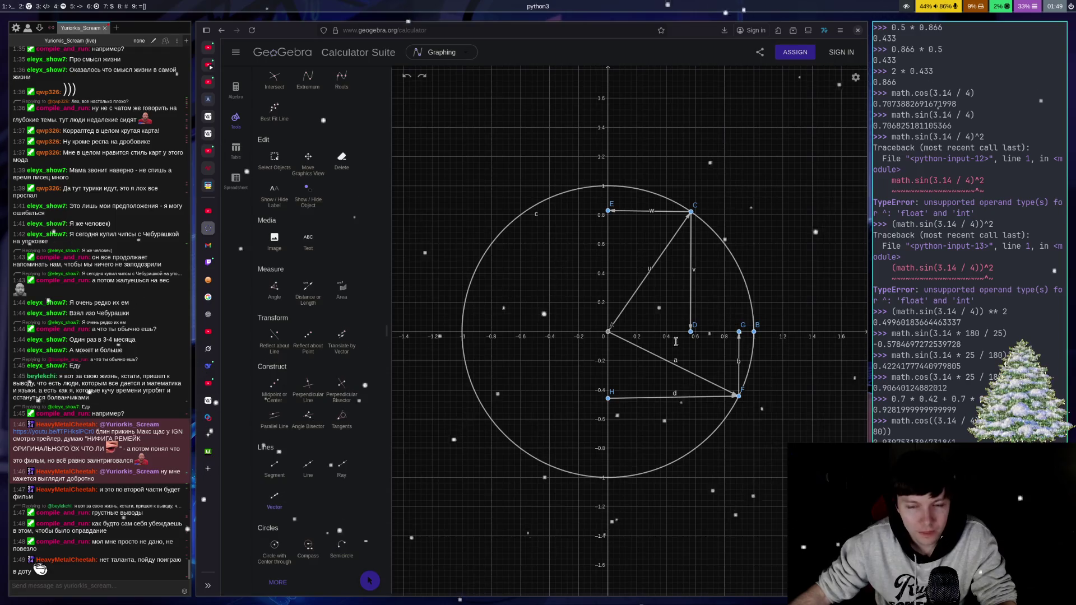
key(super+Left)
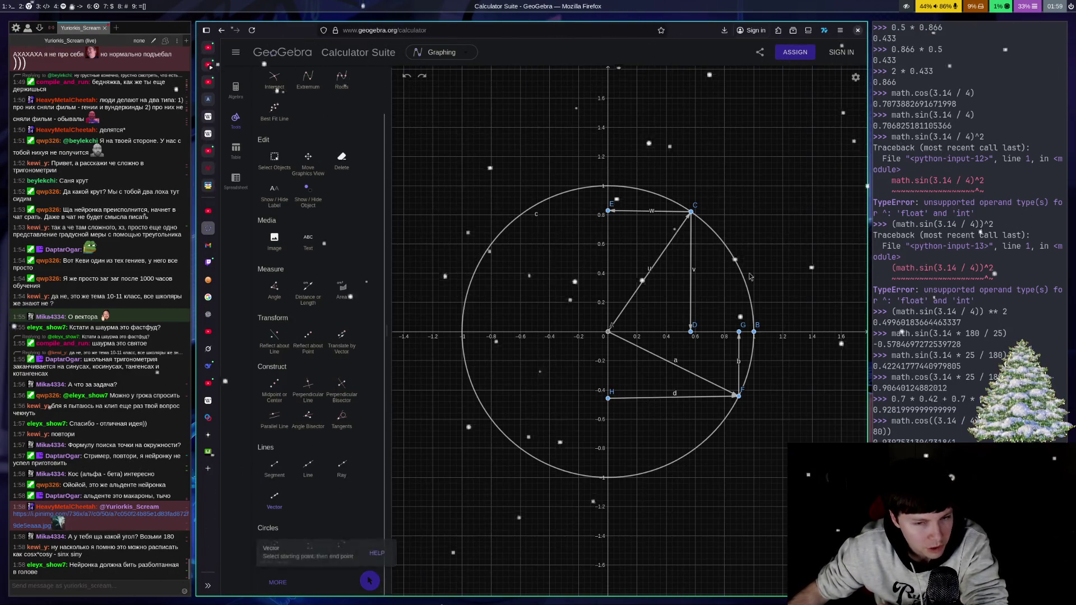
Step: Draw vector e from origin A to a new point I on the upper-right arc
click(608, 331)
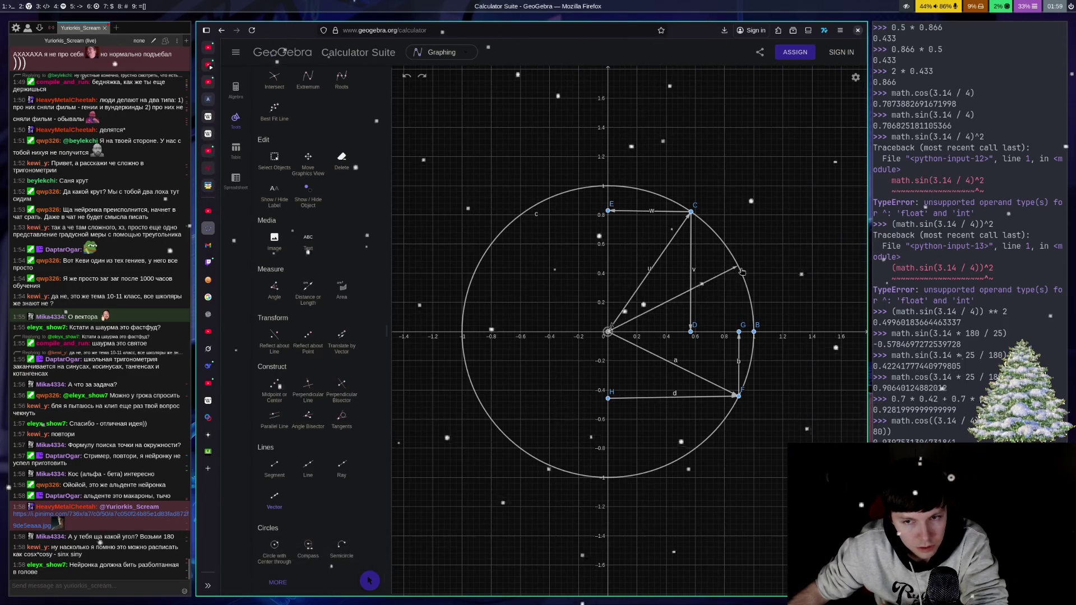
click(739, 267)
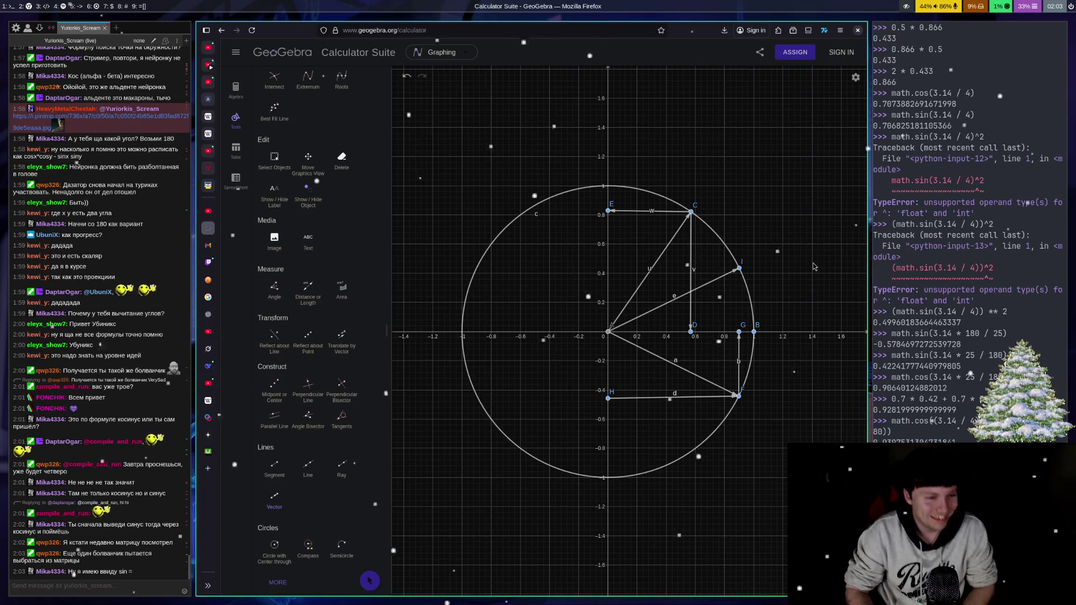
Step: Type an opening parenthesis '('
text(()
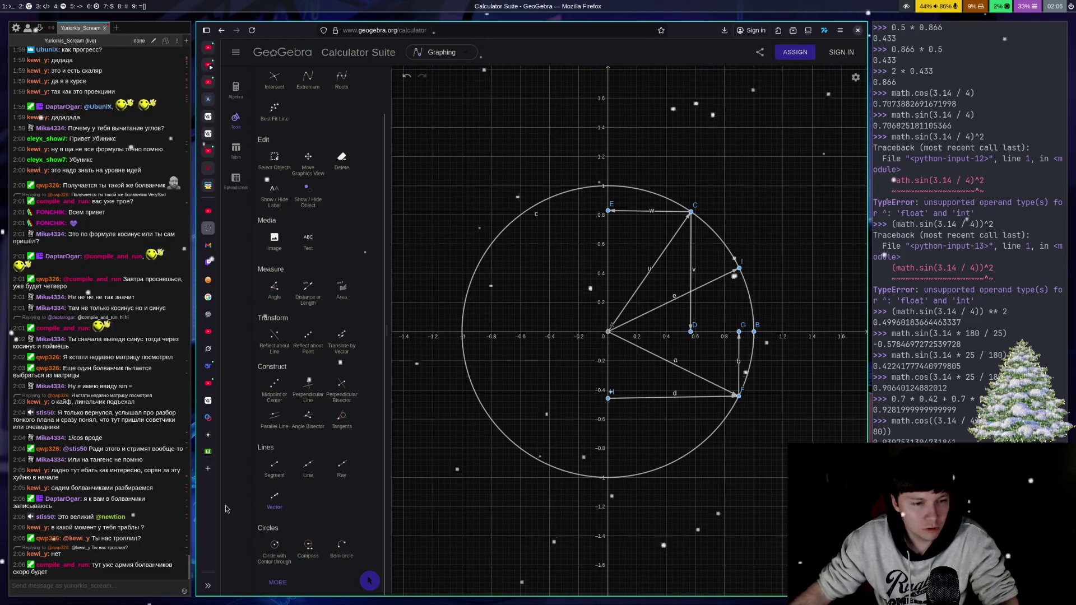
Step: Post 'cos(a + b) = cosacosb - sinasinb' in chat, then undo the extra GeoGebra vectors
click(88, 515)
text(w)
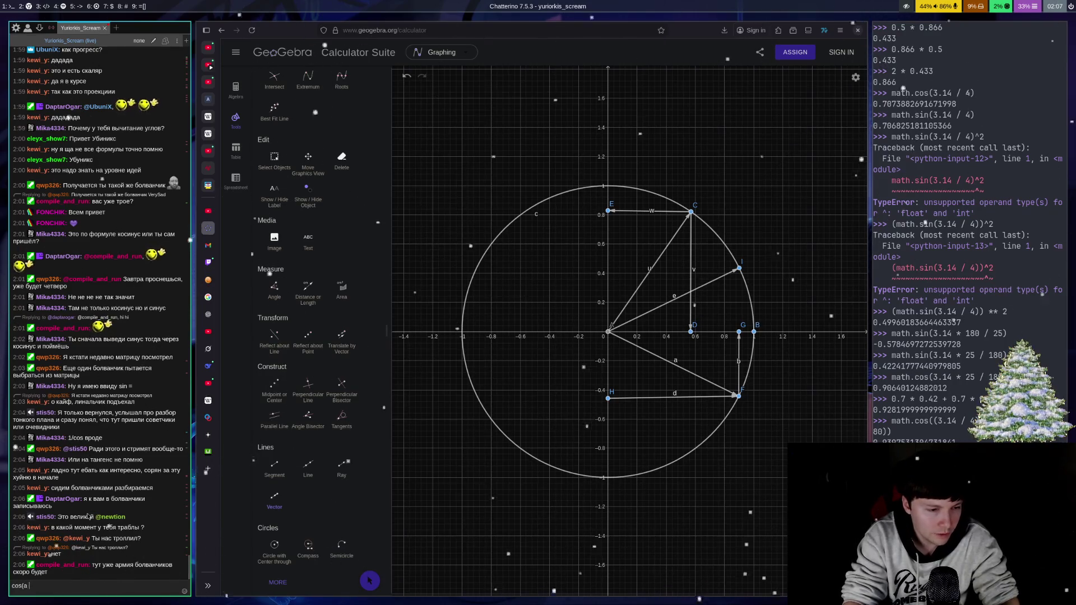
key(BackSpace)
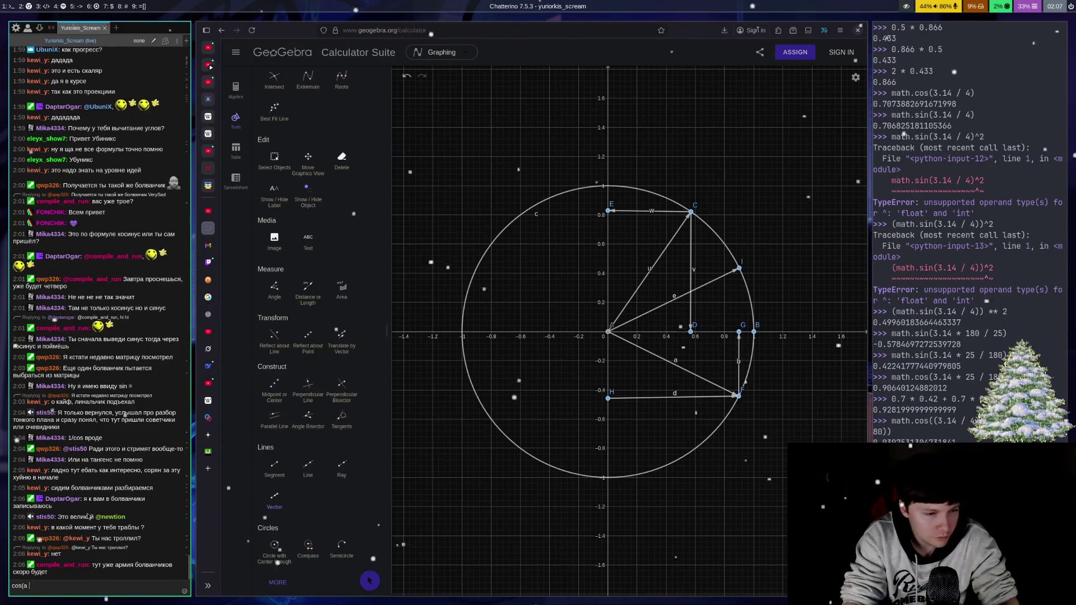
text(+ b) )
text(= c)
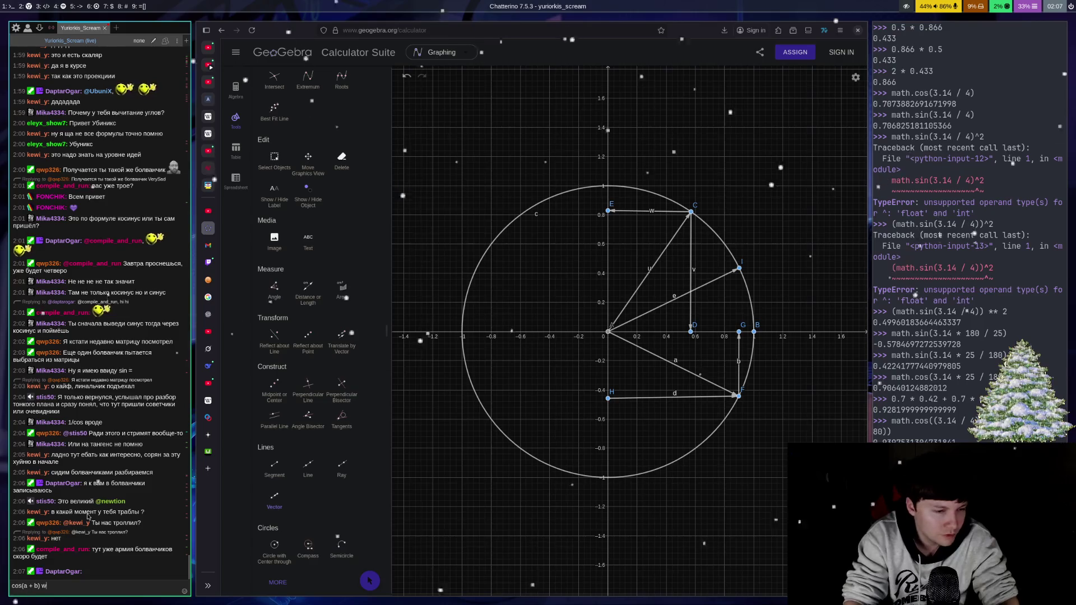
text(osacosb - cos)
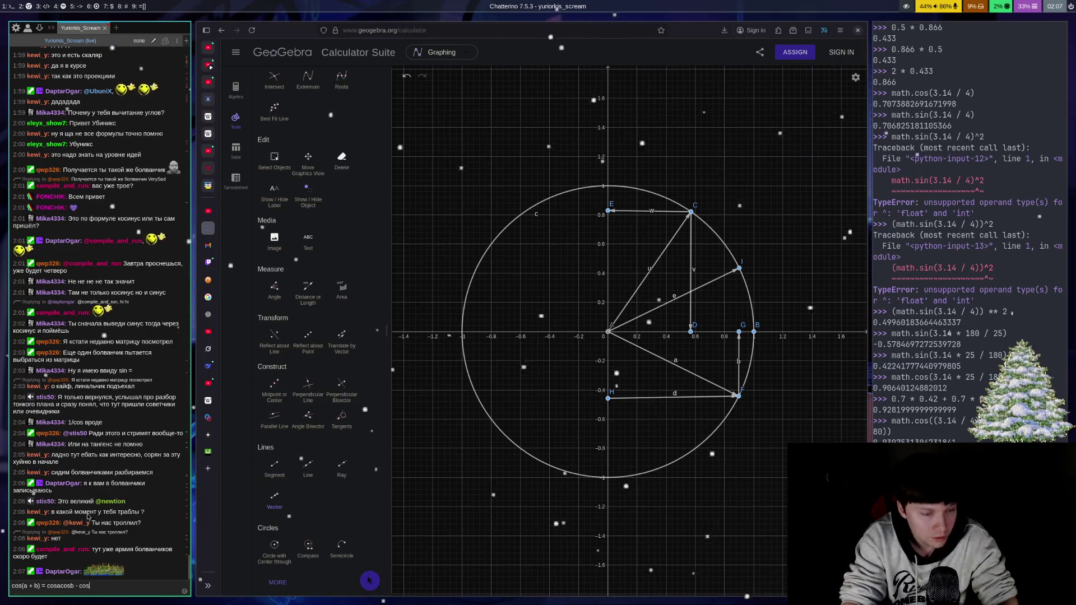
key(BackSpace)
key(BackSpace)
key(BackSpace)
text(sina)
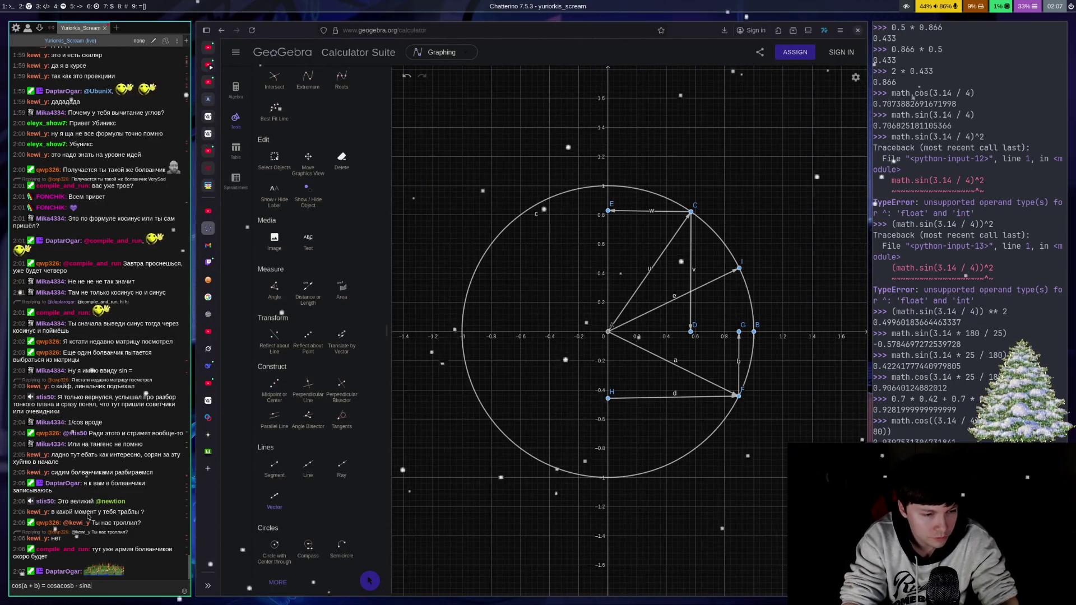
text(sinb)
key(Return)
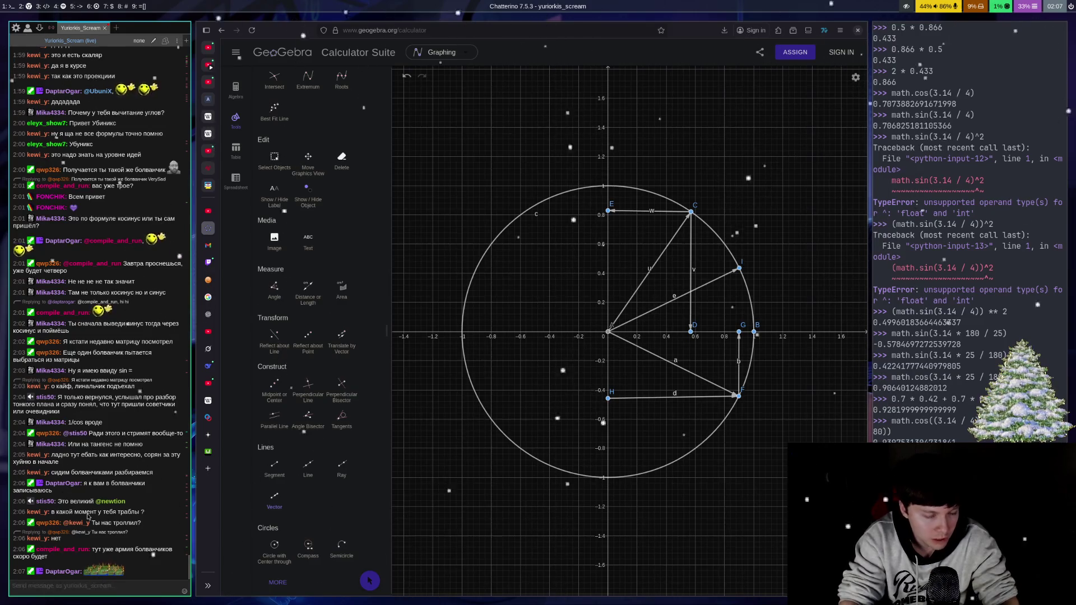
key(super+l)
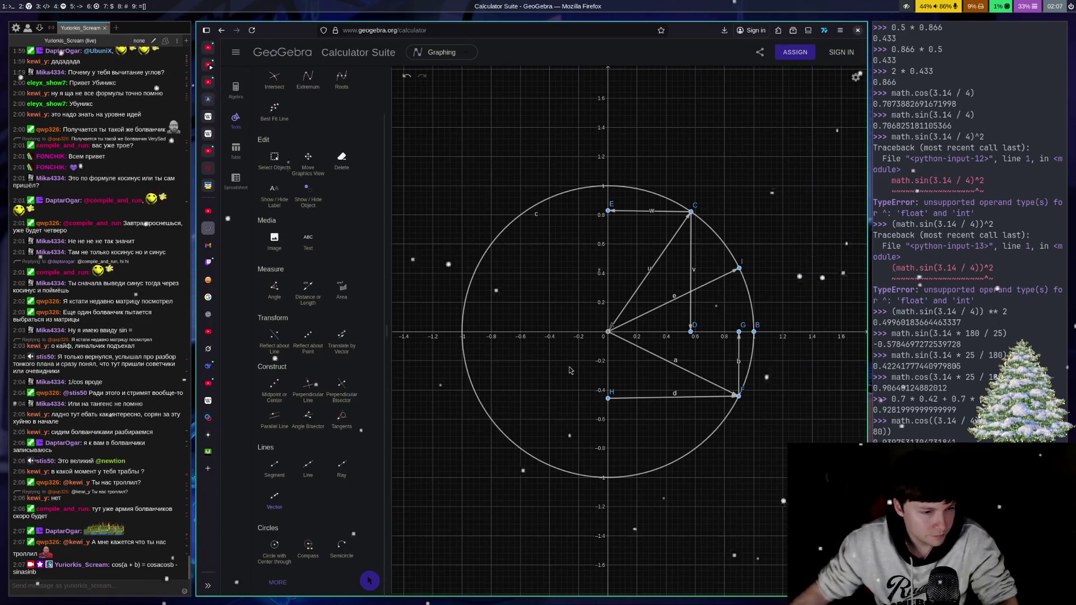
key(ctrl+z)
key(ctrl+z)
key(ctrl+z)
key(ctrl+z)
key(ctrl+z)
key(ctrl+z)
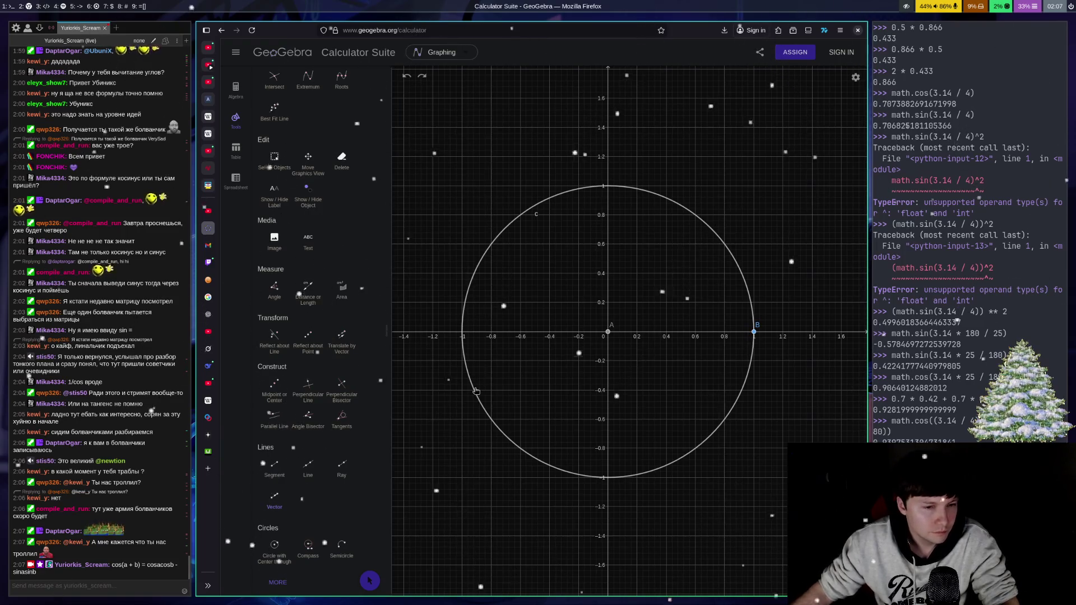
Step: Select the Vector tool from the Lines section of the Tools panel
click(282, 501)
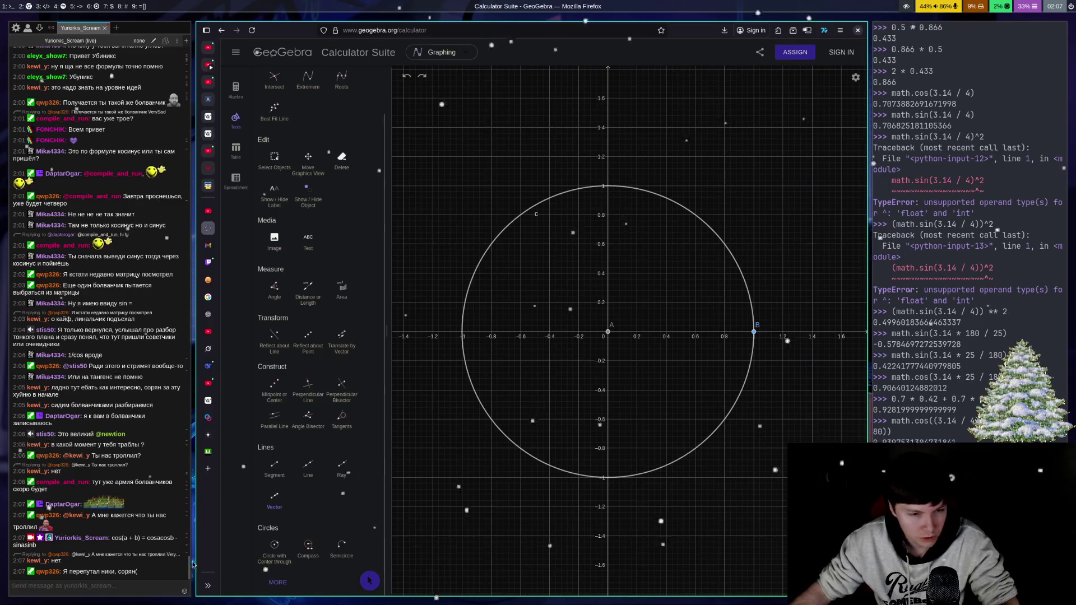
Step: Draw vector u from origin A to point C and a perpendicular from C to D on the x-axis
click(609, 334)
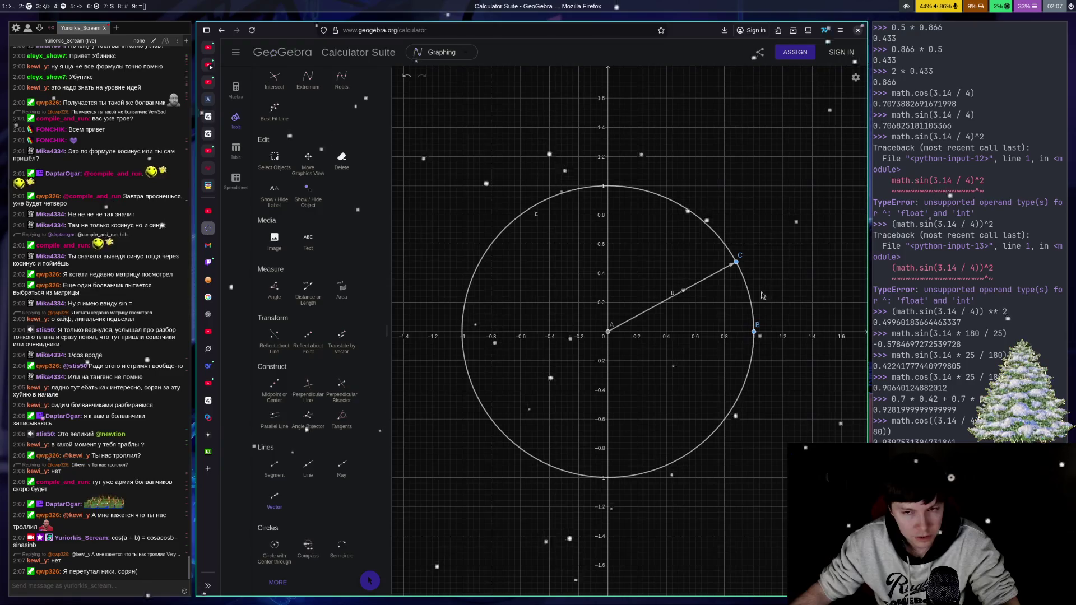
click(738, 265)
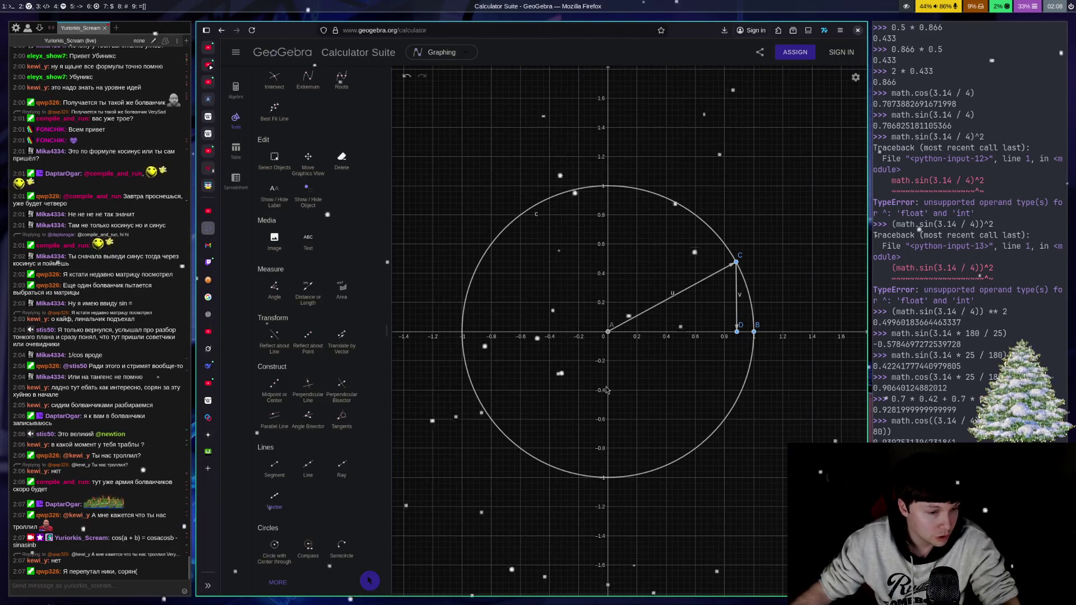
key(super+Right)
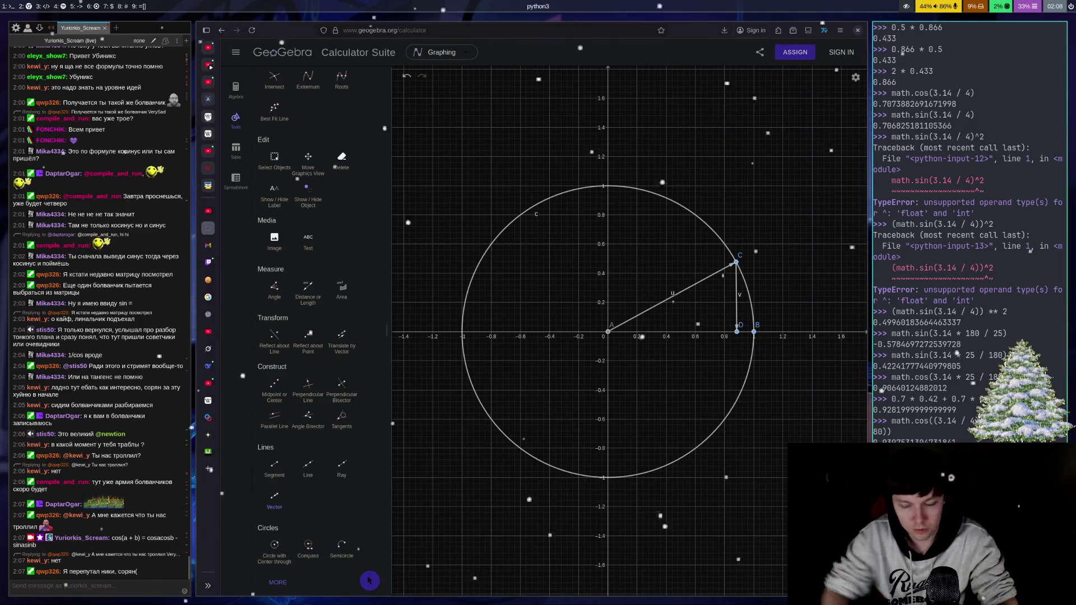